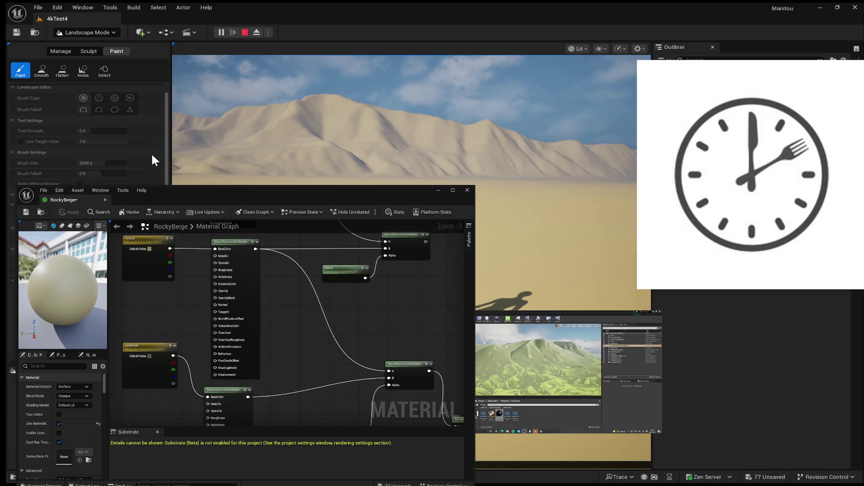
Resume the reference video in the small picture-in-picture player beside the RockyBeige material graph.
{"action": "mouse_move", "coordinate": [553, 372]}
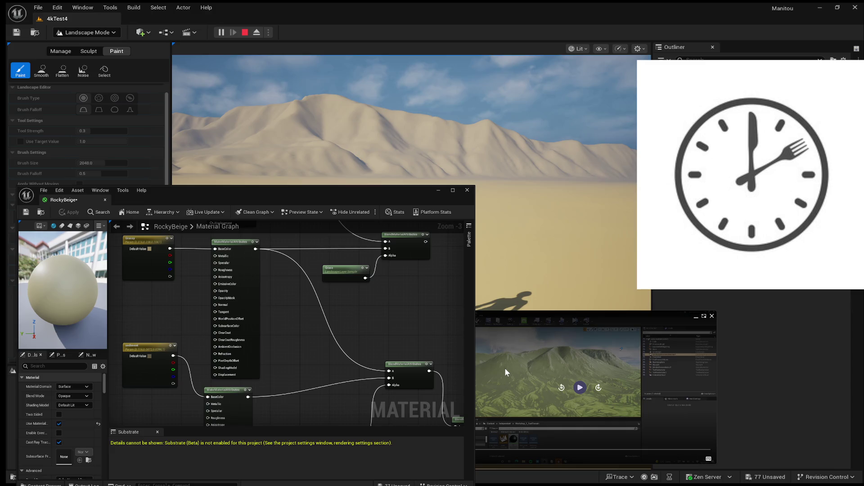
{"action": "left_click", "coordinate": [504, 368]}
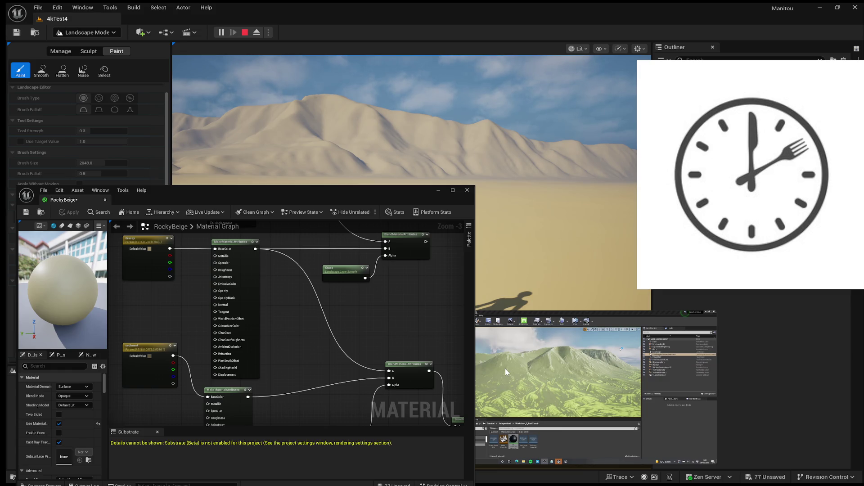
{"action": "mouse_move", "coordinate": [655, 440]}
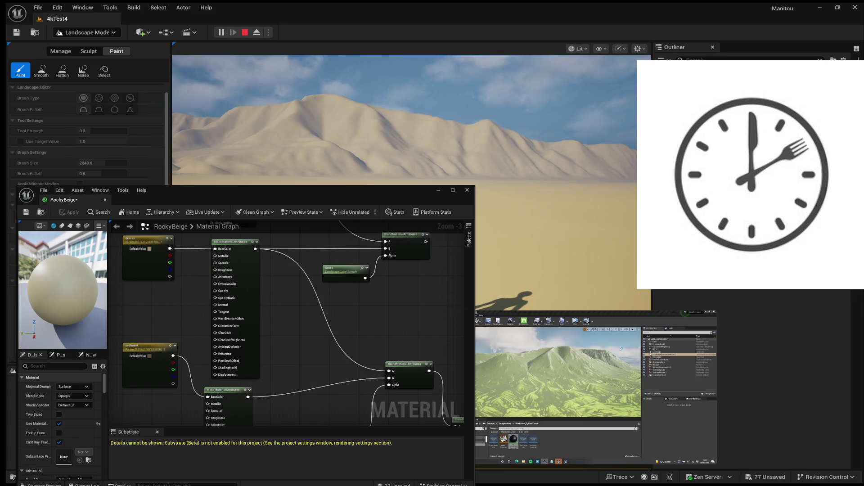
{"action": "mouse_move", "coordinate": [580, 387]}
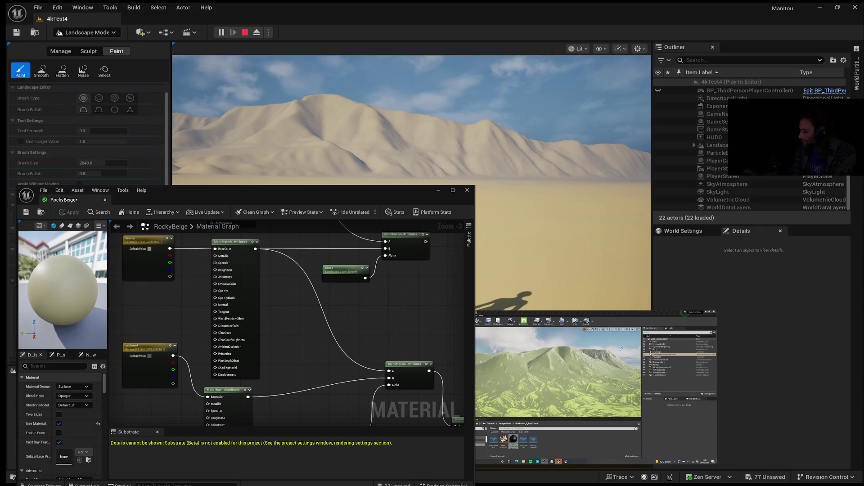
{"action": "mouse_move", "coordinate": [579, 387]}
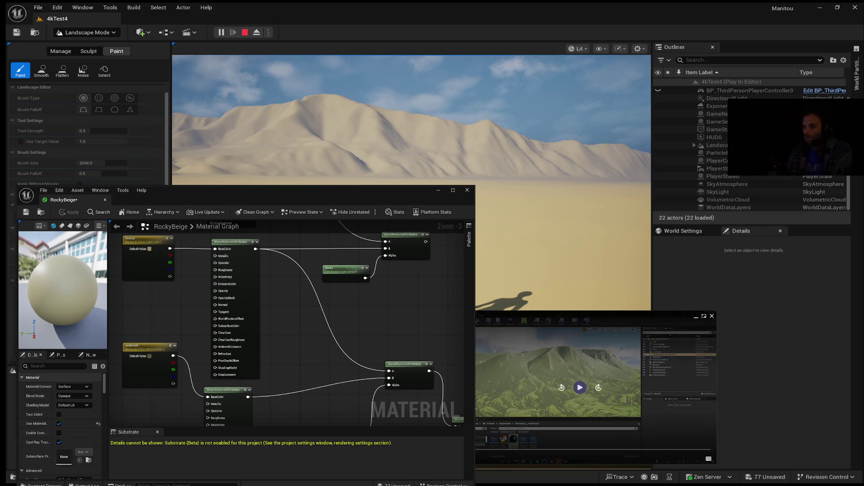
{"action": "left_click", "coordinate": [580, 387]}
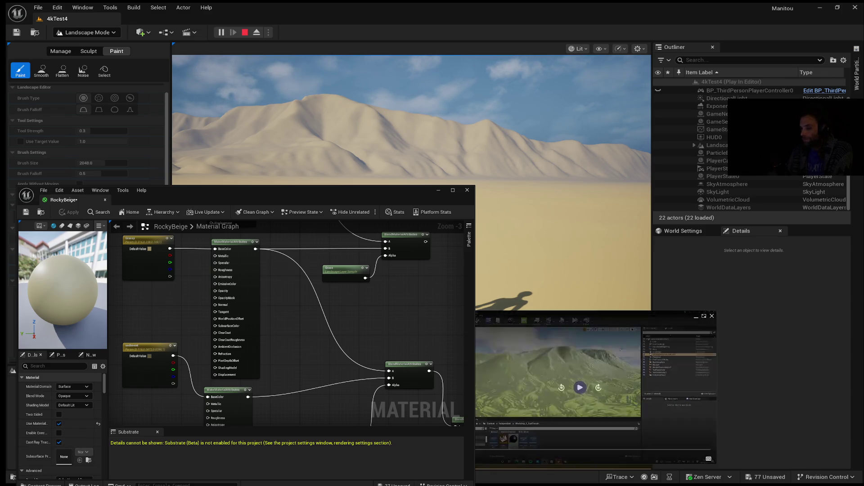
{"action": "mouse_move", "coordinate": [526, 355]}
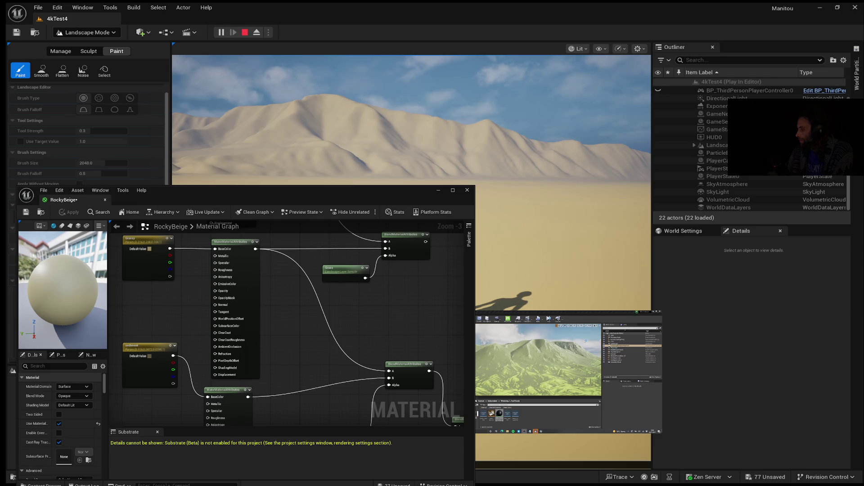
{"action": "mouse_move", "coordinate": [548, 395]}
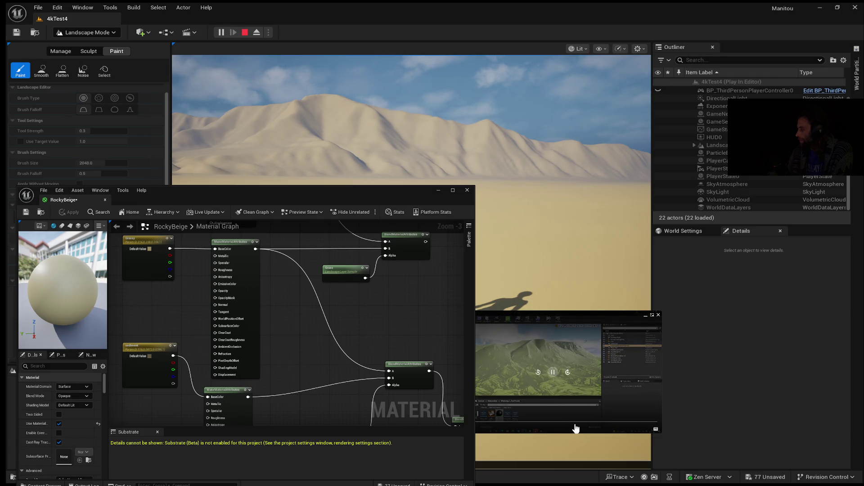
{"action": "left_click", "coordinate": [589, 423]}
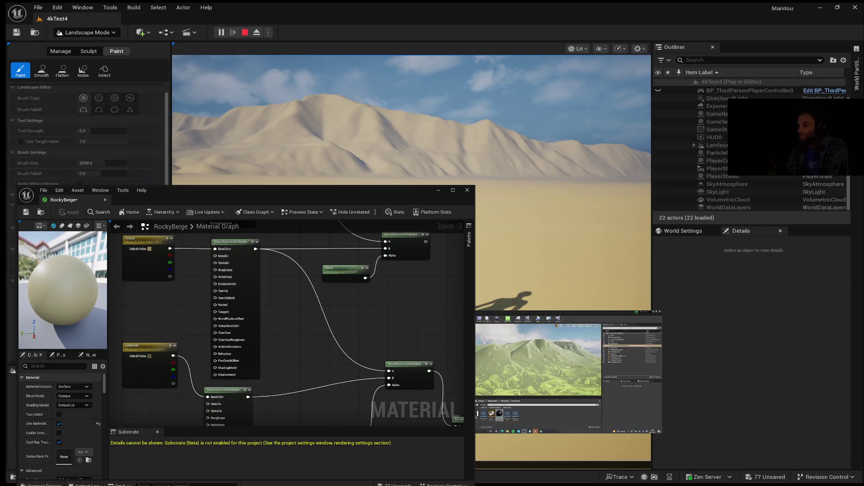
{"action": "mouse_move", "coordinate": [586, 341]}
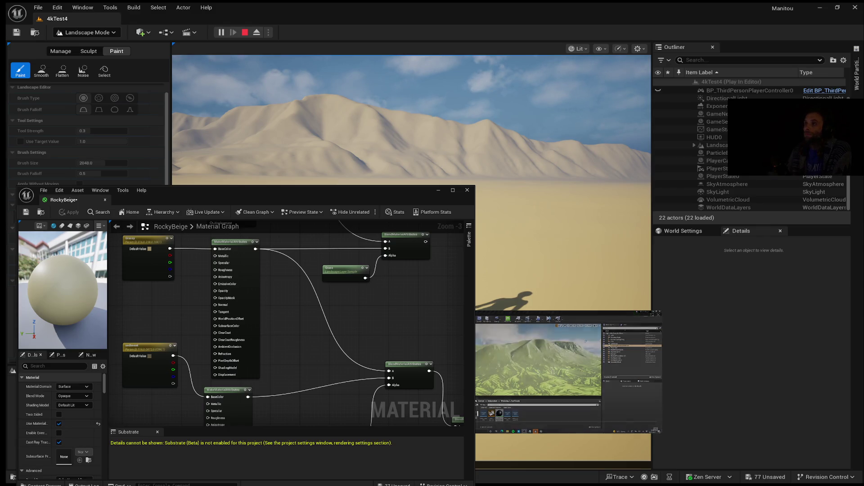
Enlarge the reference video, stop Play-In-Editor, and fly the camera high over the eroded terrain.
{"action": "left_click_drag", "start_coordinate": [661, 433], "coordinate": [728, 471]}
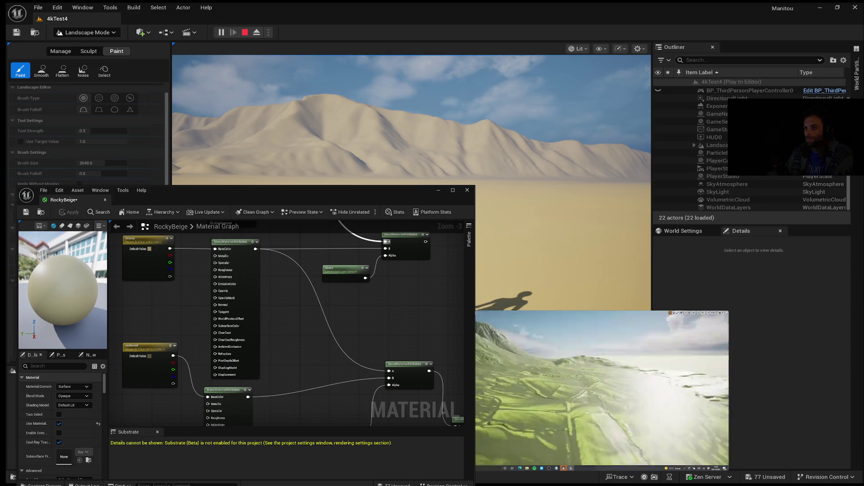
{"action": "key", "text": "Escape"}
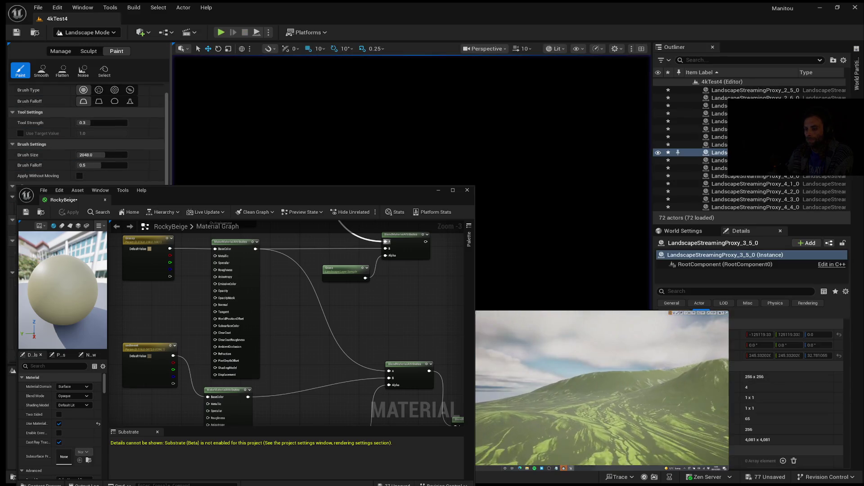
{"action": "key", "text": "f"}
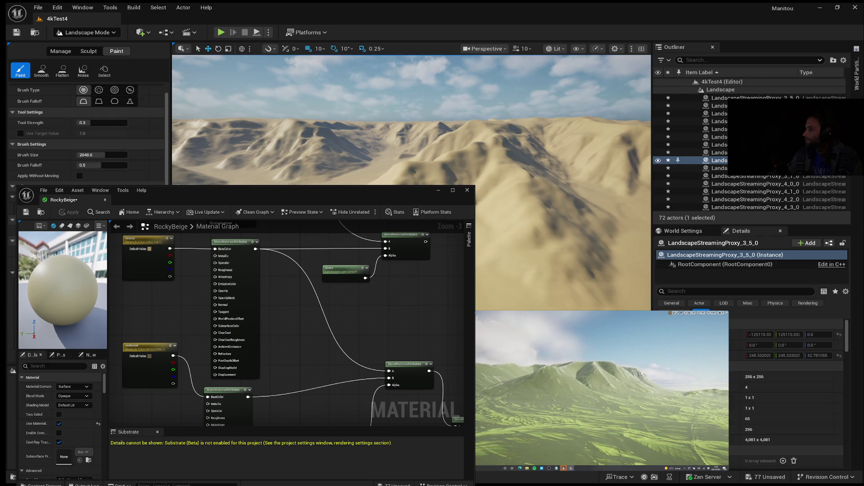
Enlarge the picture-in-picture view showing the other screen.
{"action": "mouse_move", "coordinate": [606, 381]}
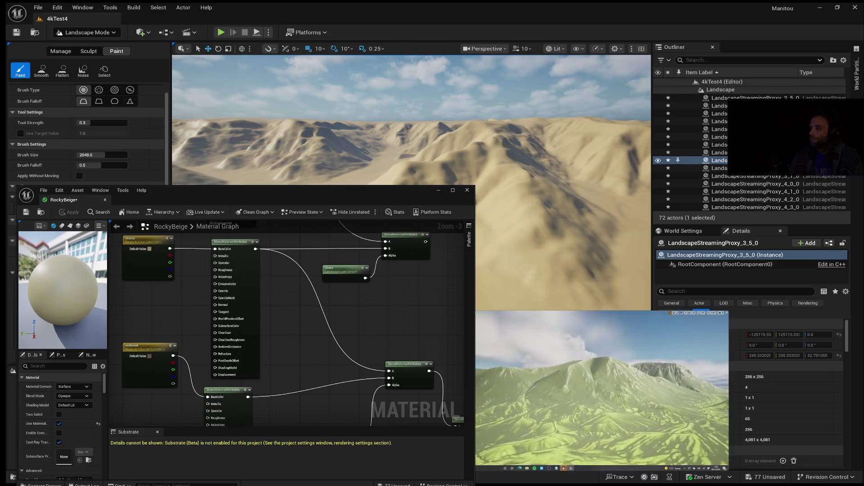
{"action": "mouse_move", "coordinate": [646, 313]}
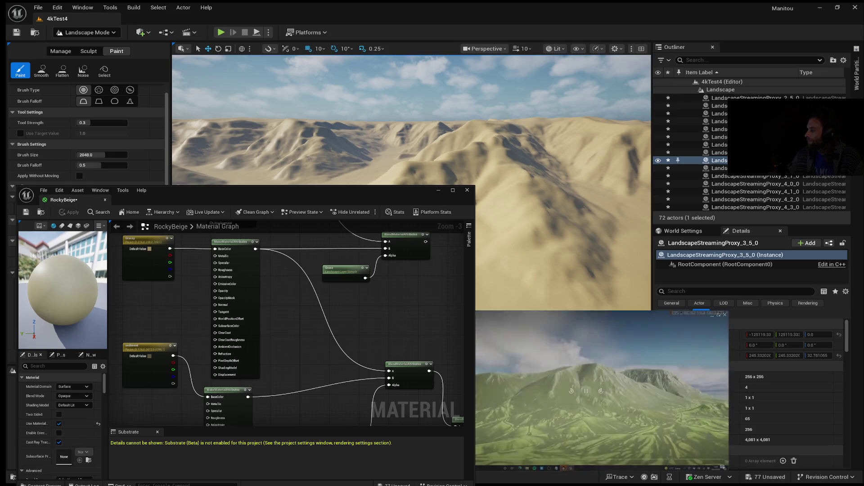
{"action": "left_click_drag", "start_coordinate": [724, 468], "coordinate": [755, 485]}
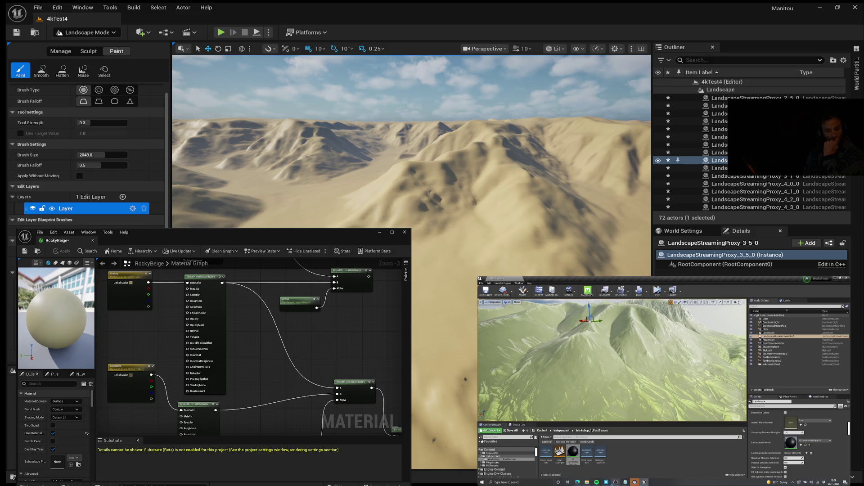
Bring up the Quixel Bridge rock surfaces on the second screen and scroll down through the grid.
{"action": "left_click", "coordinate": [606, 482]}
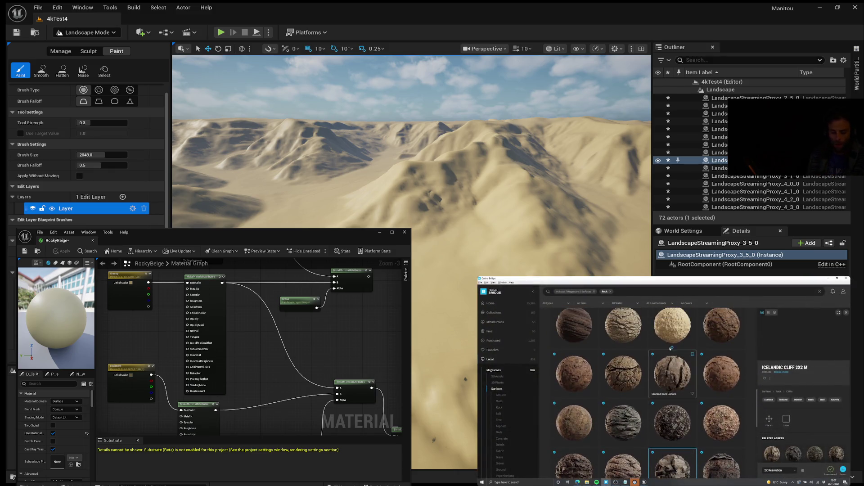
{"action": "scroll", "coordinate": [689, 398], "scroll_direction": "down", "scroll_amount": 2}
{"action": "scroll", "coordinate": [662, 397], "scroll_direction": "down", "scroll_amount": 2}
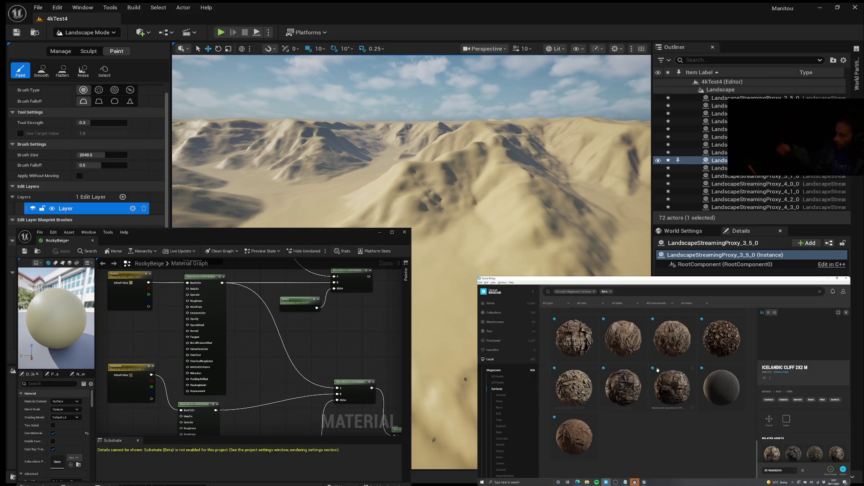
{"action": "scroll", "coordinate": [695, 404], "scroll_direction": "down", "scroll_amount": 2}
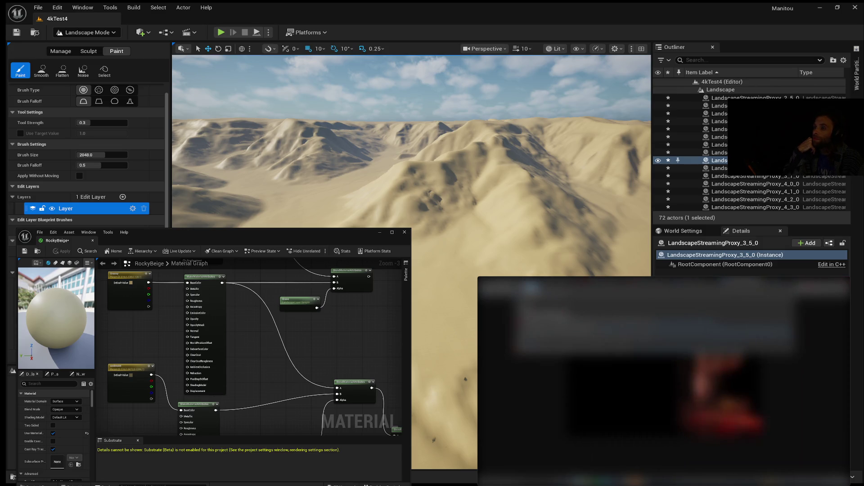
Run the web search for 'quixel bridge'.
{"action": "key", "text": "Return"}
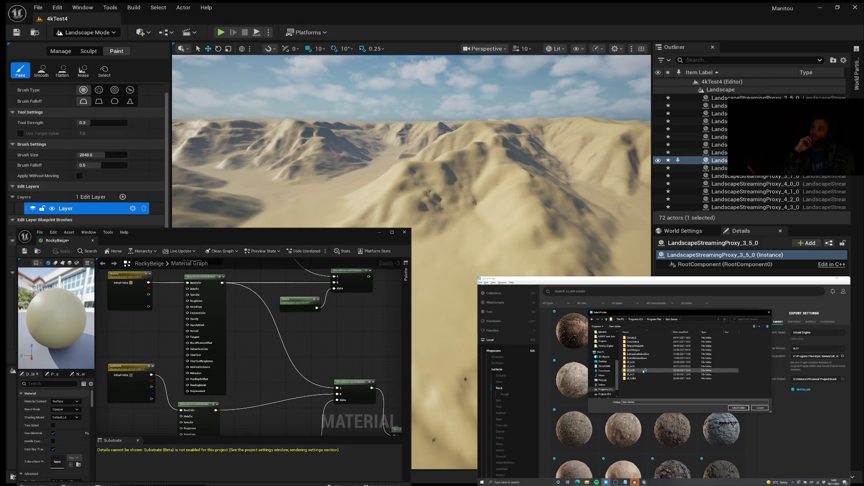
Browse into UE_4.27 > Engine > Plugins in the folder picker, then cancel without choosing a folder.
{"action": "double_click", "coordinate": [645, 375]}
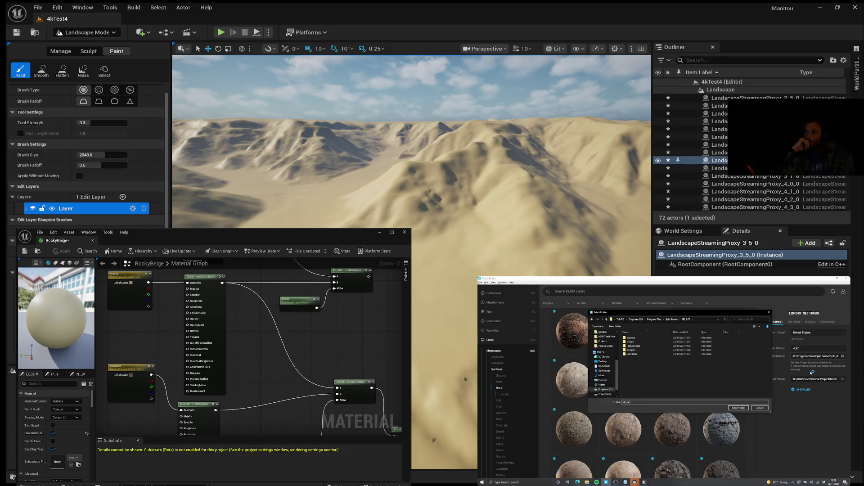
{"action": "double_click", "coordinate": [639, 341]}
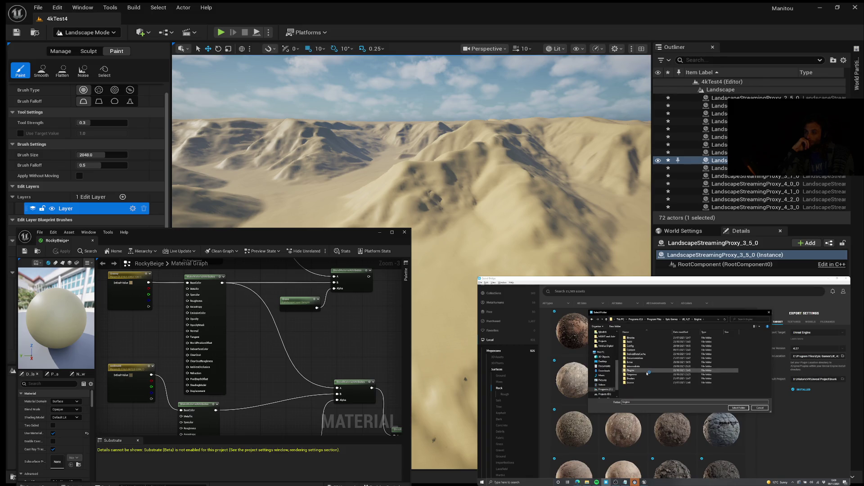
{"action": "double_click", "coordinate": [649, 371]}
{"action": "left_click", "coordinate": [766, 407]}
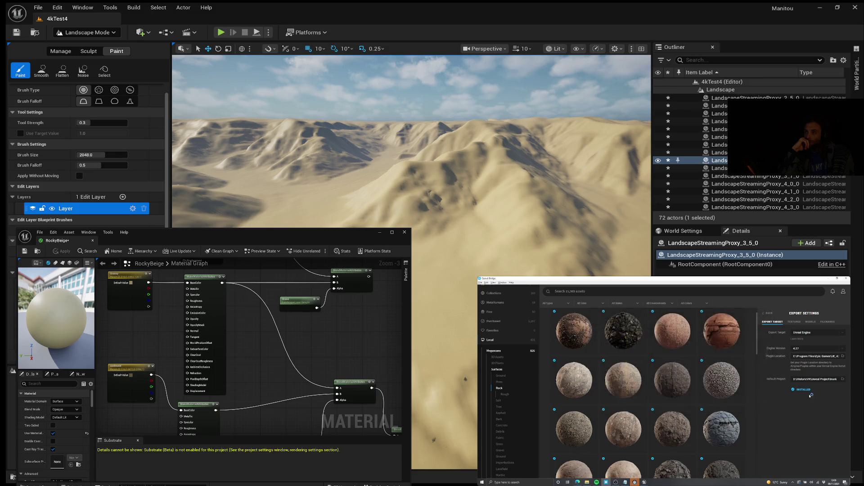
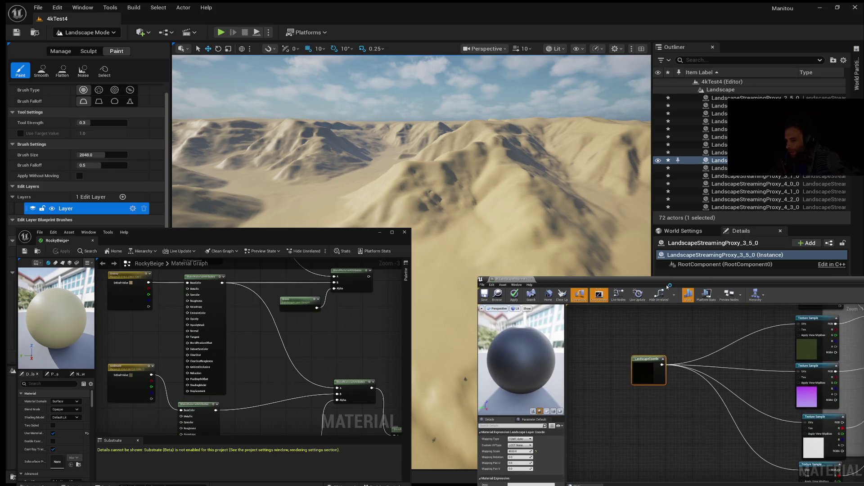
Pause the reference tutorial, skip back 10 seconds, and replay that section.
{"action": "mouse_move", "coordinate": [762, 393]}
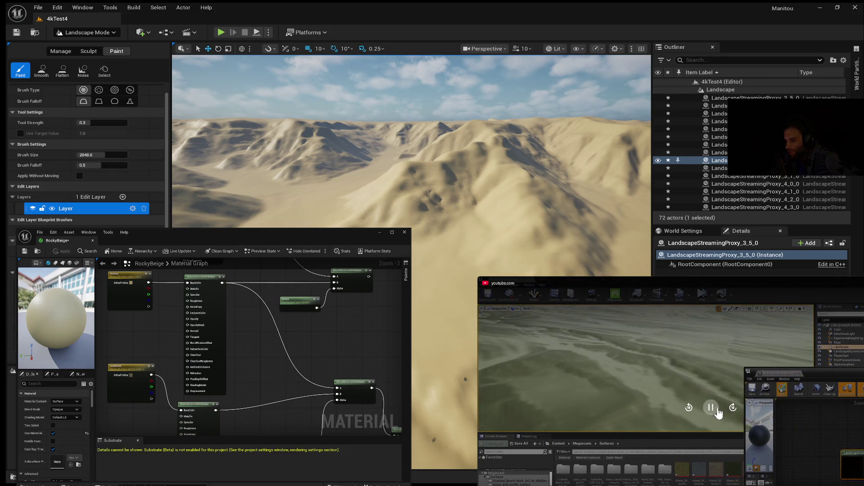
{"action": "left_click", "coordinate": [689, 408]}
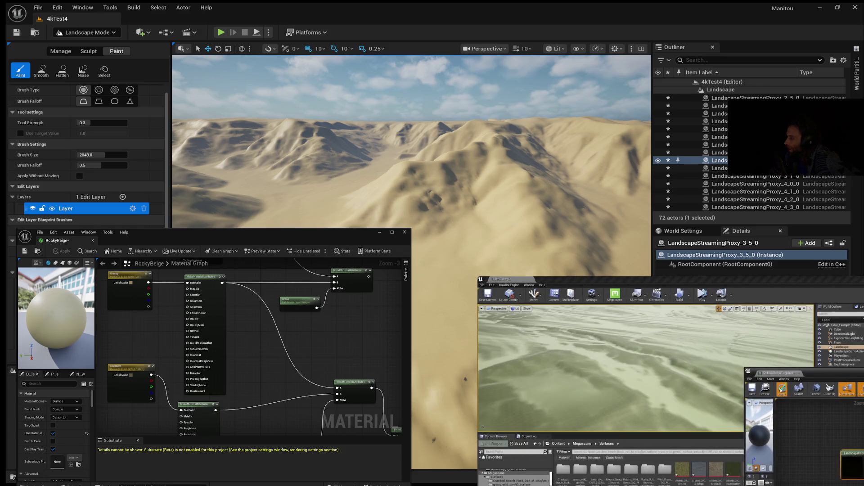
{"action": "mouse_move", "coordinate": [758, 359]}
{"action": "left_click", "coordinate": [675, 325]}
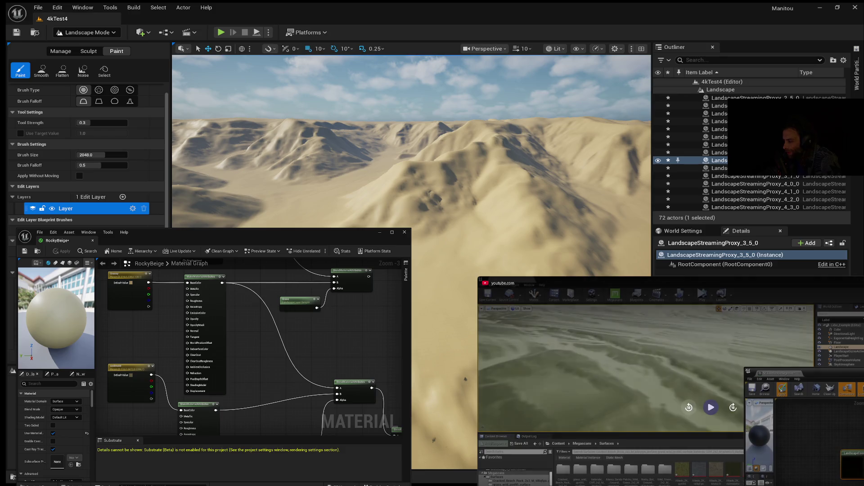
{"action": "left_click", "coordinate": [689, 410]}
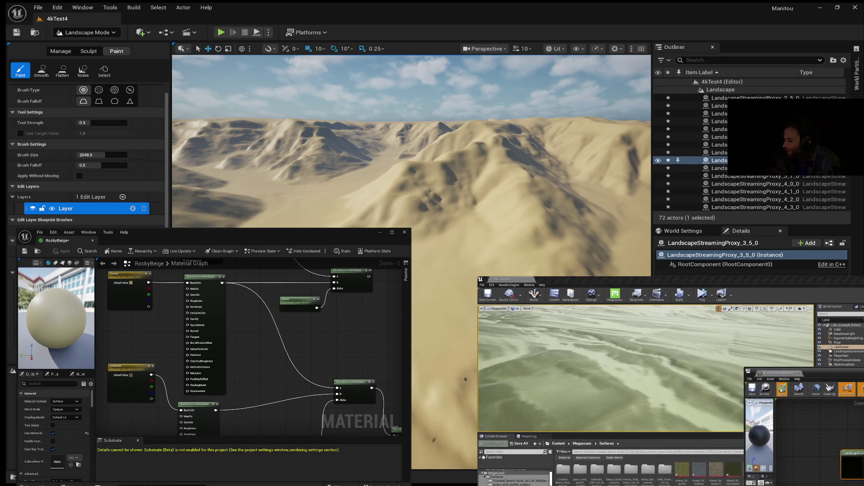
{"action": "left_click", "coordinate": [733, 407]}
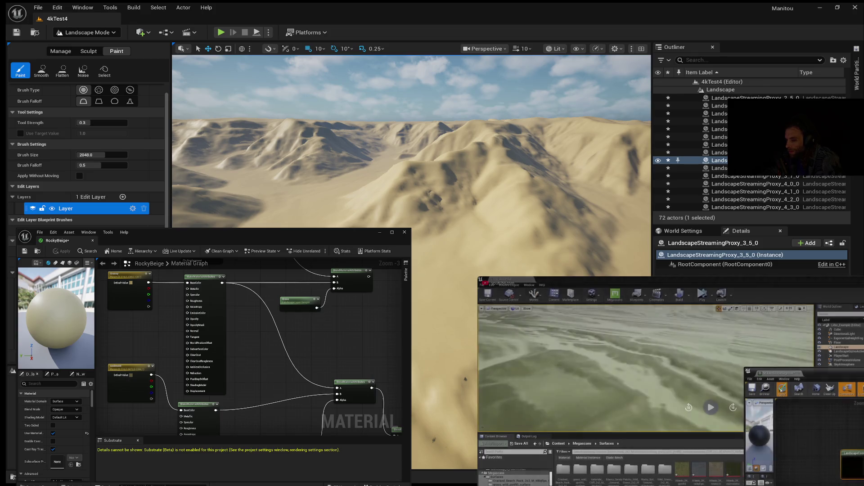
Skip the tutorial back and forward to find the green-mountain landscape part, then resume it.
{"action": "left_click", "coordinate": [710, 410]}
{"action": "left_click", "coordinate": [689, 408]}
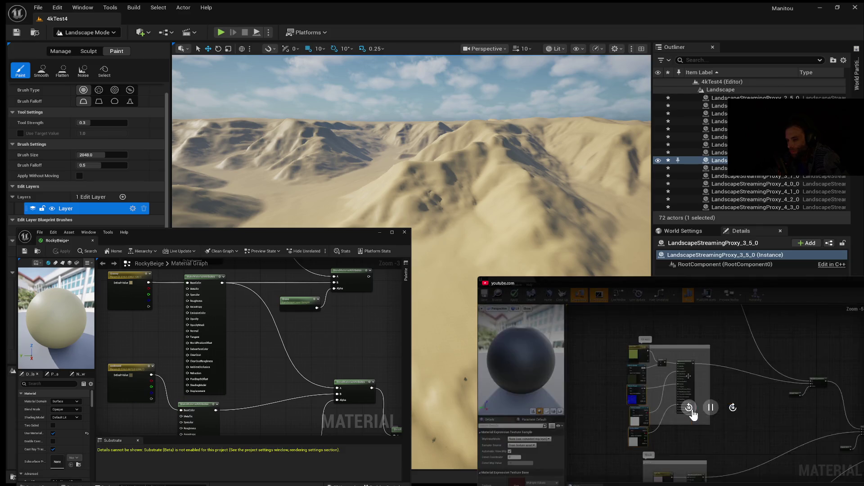
{"action": "left_click", "coordinate": [690, 409]}
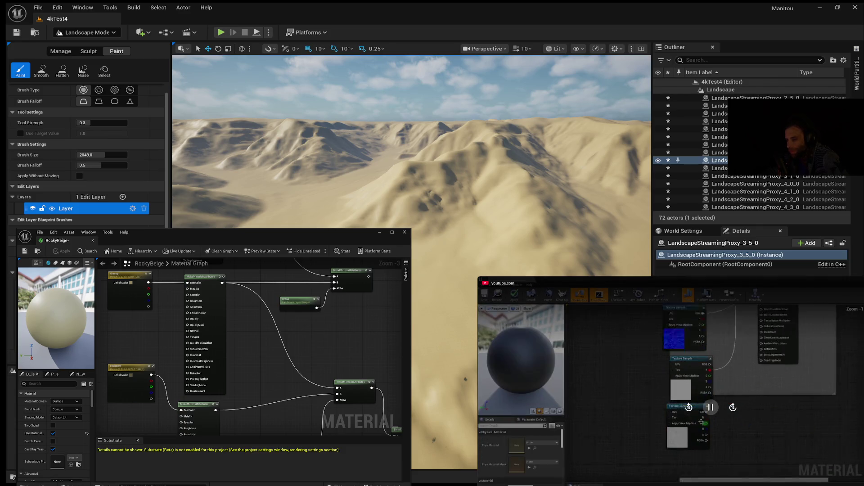
{"action": "left_click", "coordinate": [733, 407]}
{"action": "left_click", "coordinate": [733, 407]}
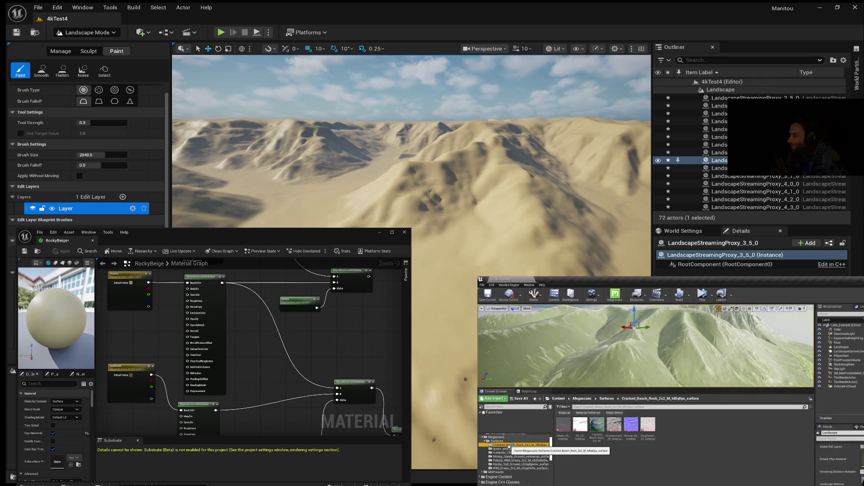
{"action": "mouse_move", "coordinate": [592, 453]}
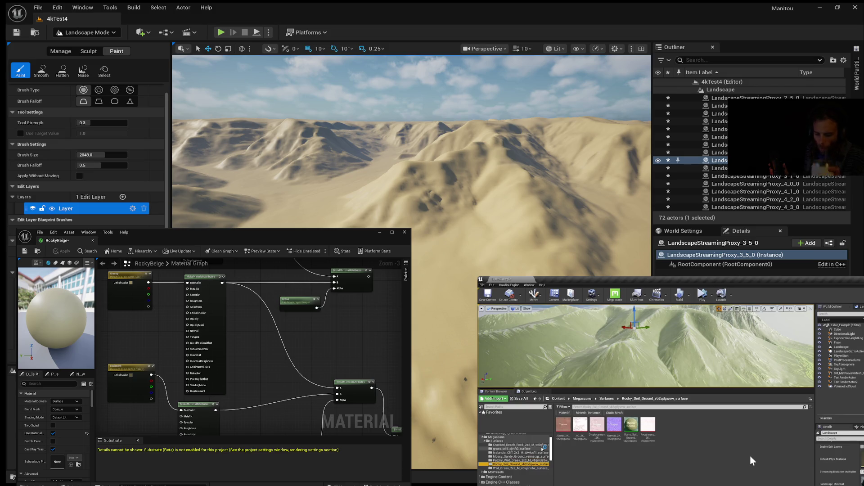
{"action": "mouse_move", "coordinate": [772, 454]}
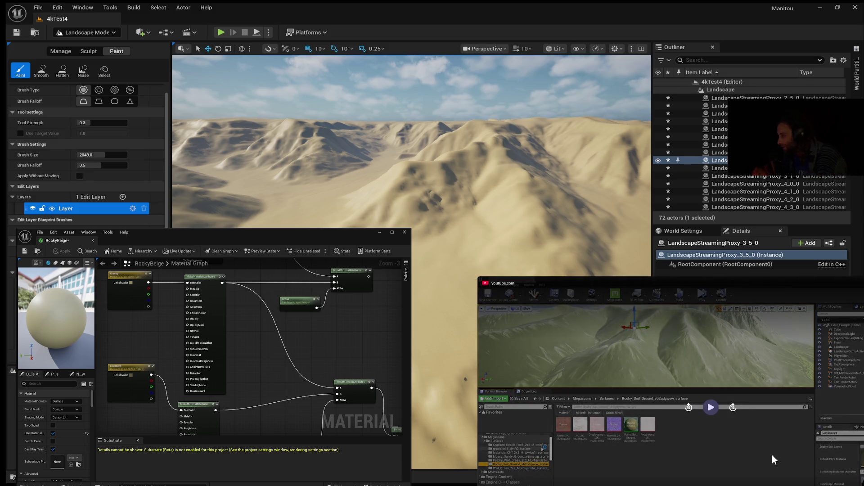
{"action": "left_click", "coordinate": [711, 407]}
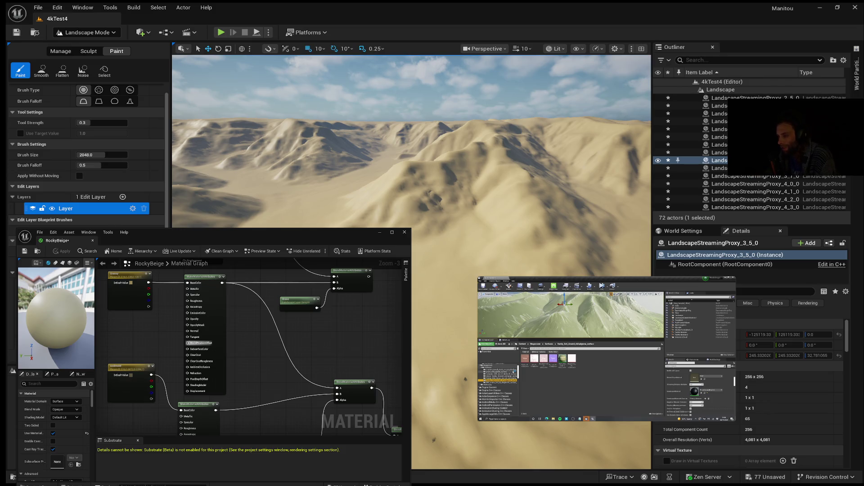
Pan the RockyBeige material graph sideways and restore its editor to a smaller window.
{"action": "left_click_drag", "start_coordinate": [174, 331], "coordinate": [152, 332]}
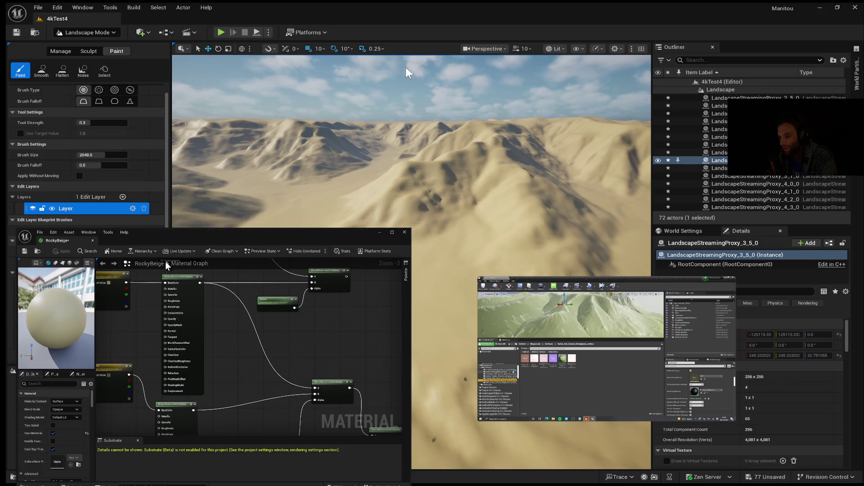
{"action": "double_click", "coordinate": [206, 234]}
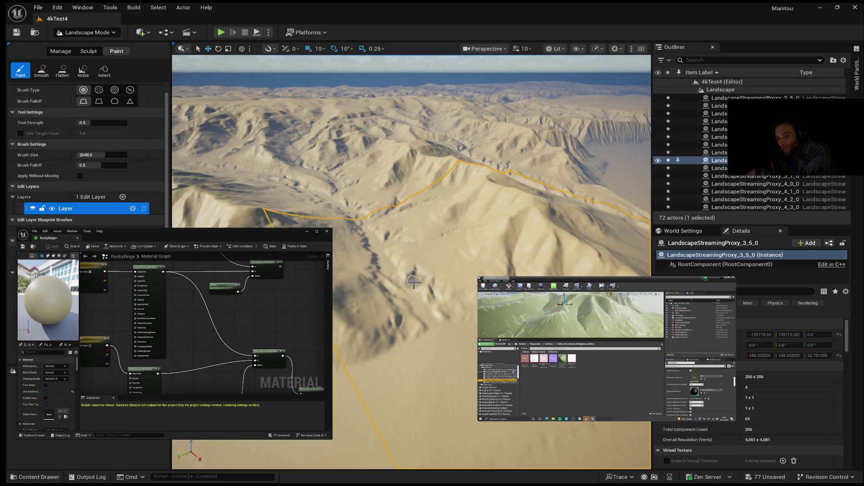
Fly the viewport camera high over the desert and tilt down toward the rippled dune ridges.
{"action": "scroll", "coordinate": [426, 300], "scroll_direction": "up", "scroll_amount": 5}
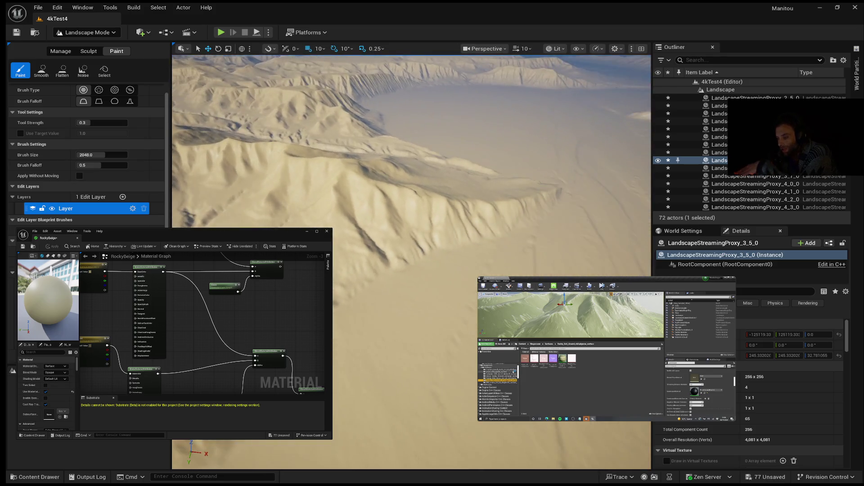
{"action": "scroll", "coordinate": [412, 173], "scroll_direction": "down", "scroll_amount": 3}
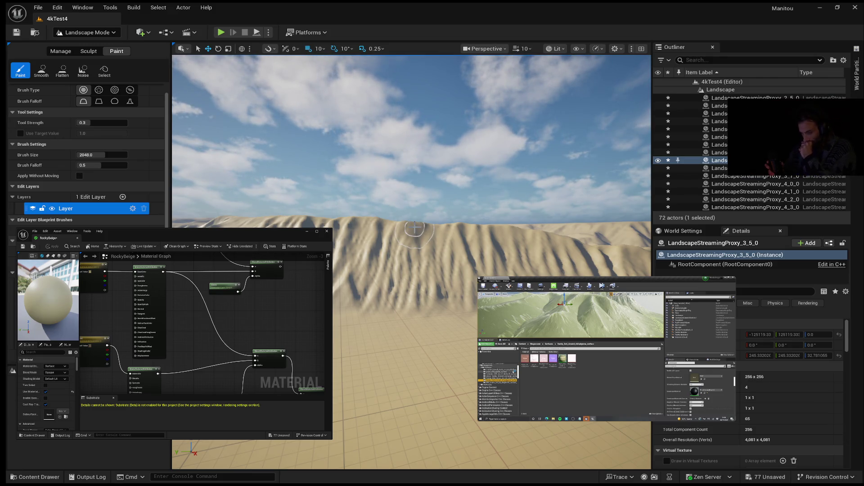
{"action": "mouse_move", "coordinate": [407, 317]}
{"action": "left_mouse_down"}
{"action": "mouse_move", "coordinate": [407, 360]}
{"action": "mouse_move", "coordinate": [408, 292]}
{"action": "mouse_move", "coordinate": [411, 340]}
{"action": "left_mouse_up"}
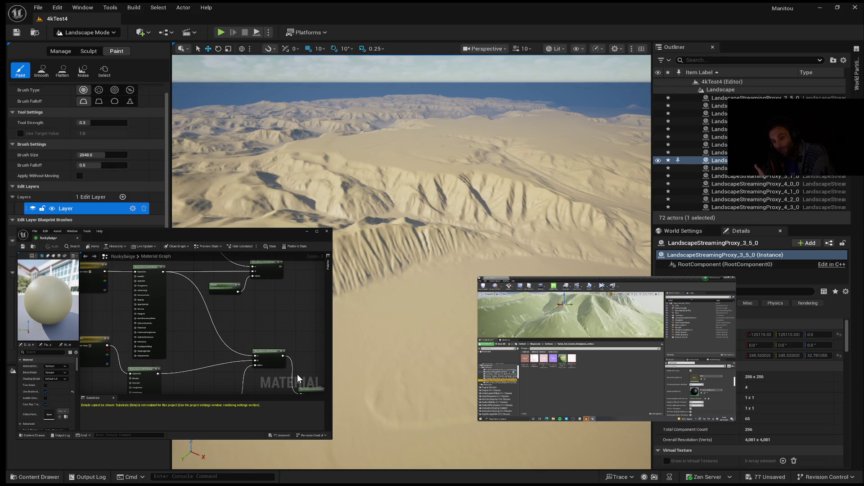
Open the WDIRX4081 flow-direction texture from the content assets and zoom around its preview.
{"action": "left_click", "coordinate": [33, 478]}
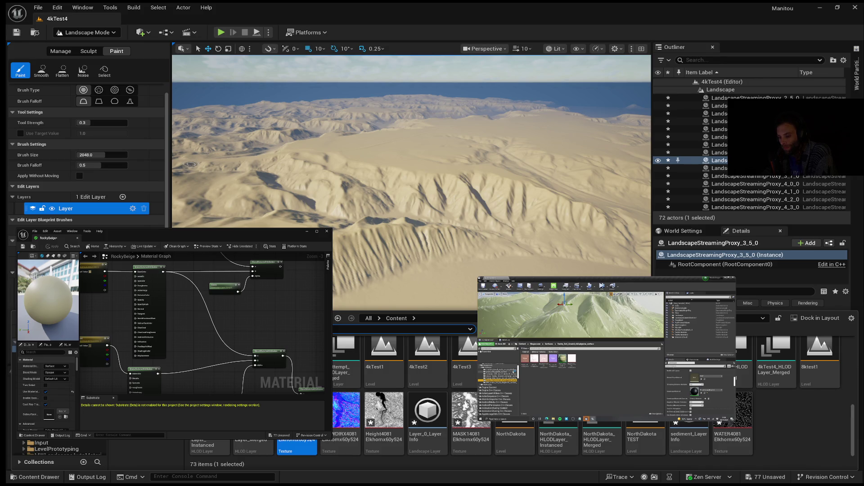
{"action": "left_click", "coordinate": [348, 417]}
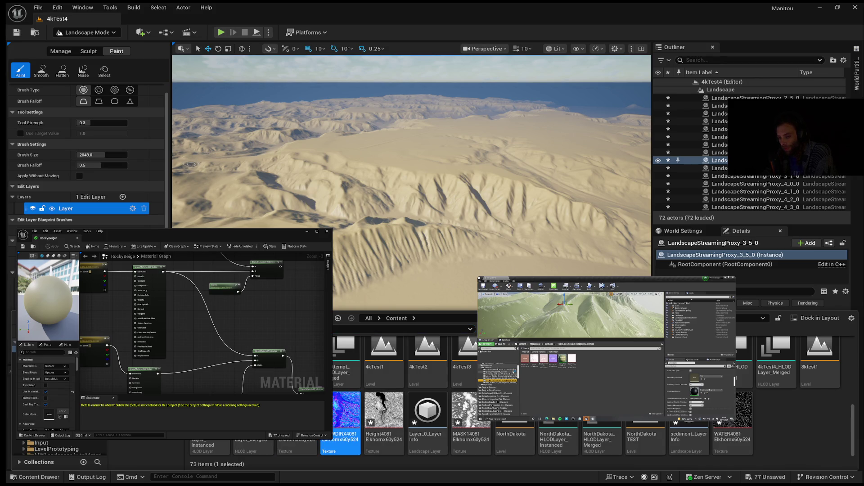
{"action": "double_click", "coordinate": [347, 418]}
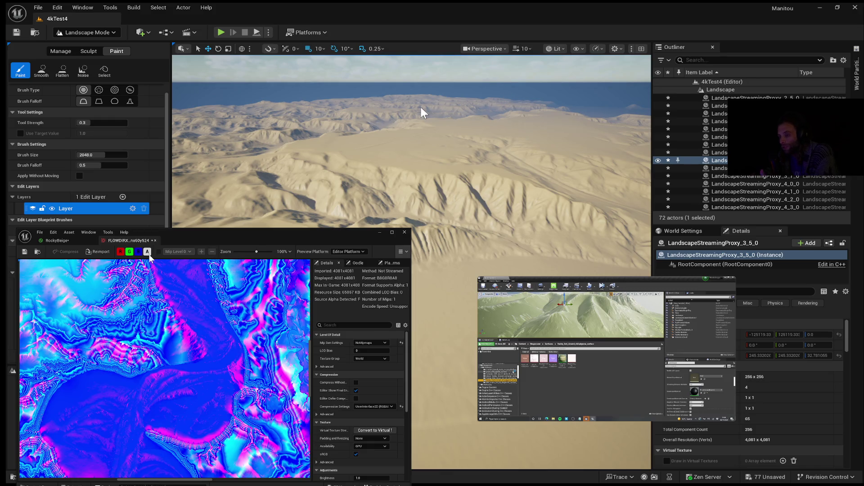
{"action": "scroll", "coordinate": [261, 331], "scroll_direction": "down", "scroll_amount": 10}
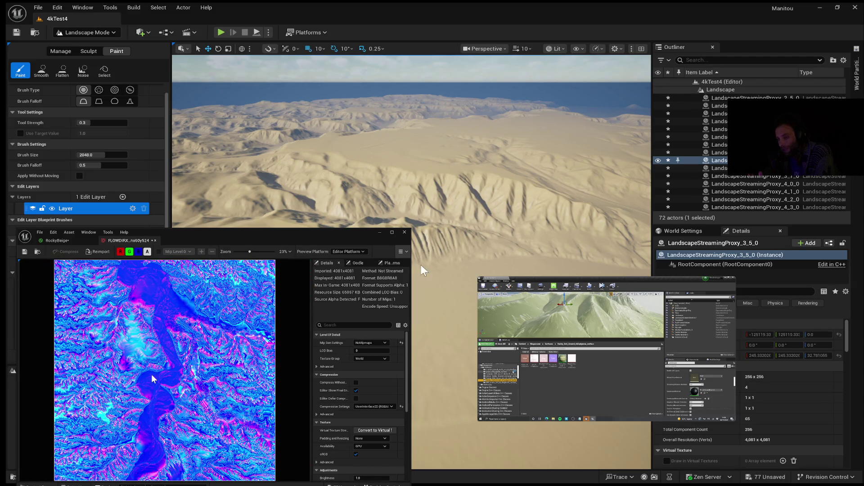
{"action": "scroll", "coordinate": [106, 420], "scroll_direction": "up", "scroll_amount": 10}
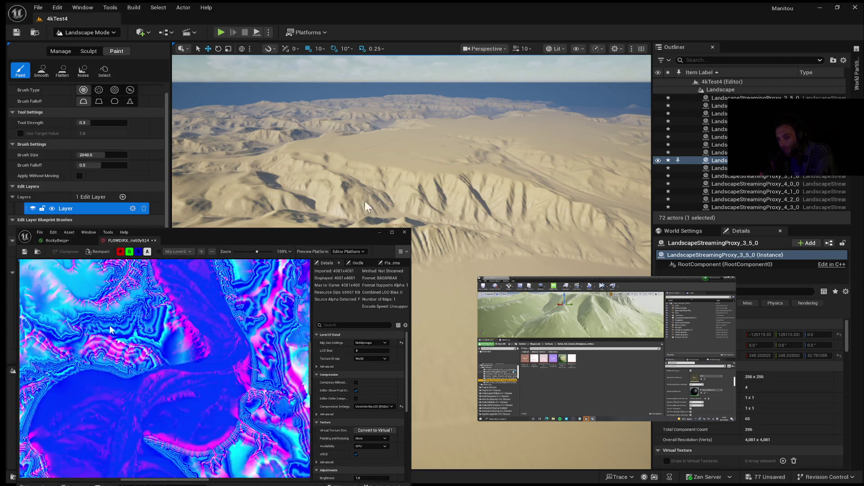
{"action": "scroll", "coordinate": [185, 357], "scroll_direction": "down", "scroll_amount": 8}
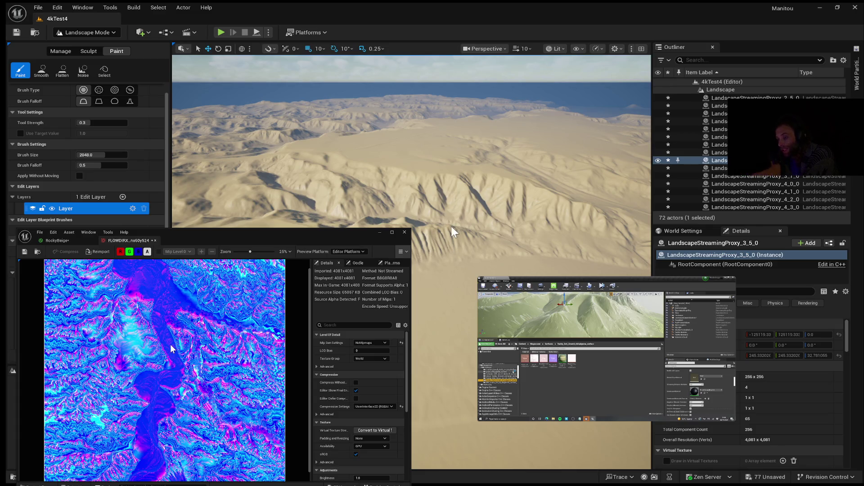
{"action": "scroll", "coordinate": [182, 360], "scroll_direction": "up", "scroll_amount": 2}
{"action": "scroll", "coordinate": [181, 364], "scroll_direction": "up", "scroll_amount": 4}
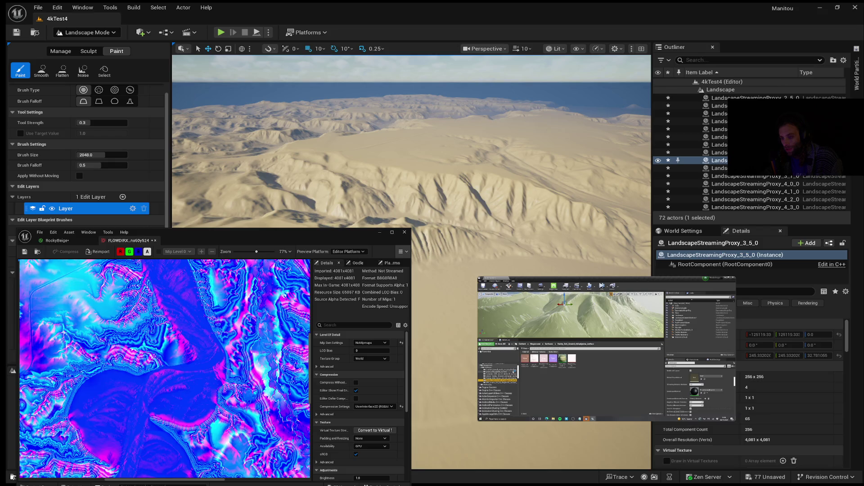
Bring up the Content Drawer with Ctrl+Space over the FLOWDIRX texture window.
{"action": "key", "text": "ctrl+space"}
{"action": "left_click", "coordinate": [126, 442]}
{"action": "key", "text": "ctrl+space"}
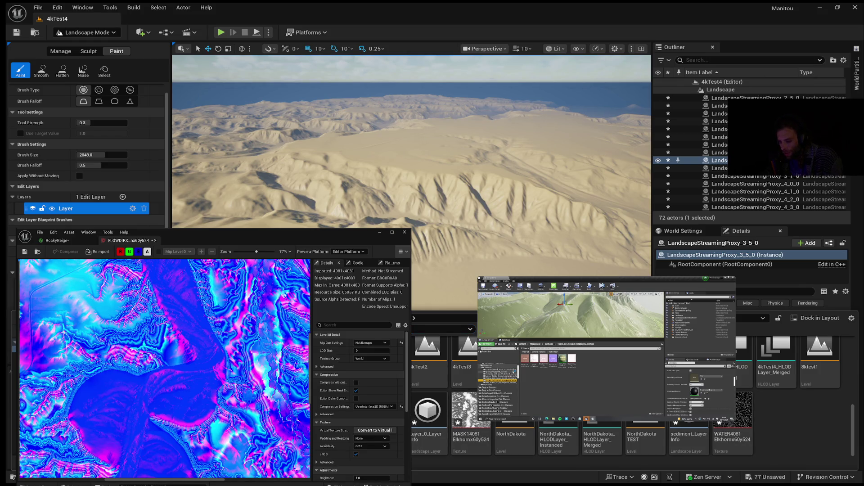
Open the Height408_mx60y524 heightmap and zoom in and out around its dark river channel.
{"action": "double_click", "coordinate": [513, 356]}
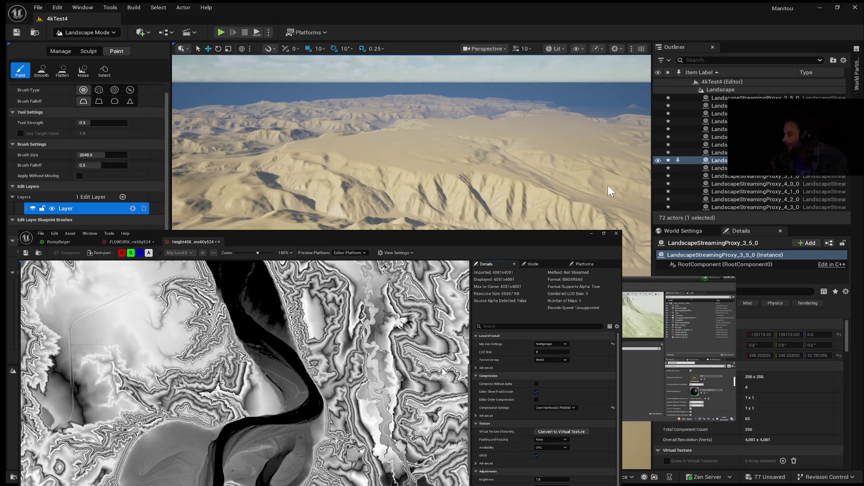
{"action": "scroll", "coordinate": [320, 383], "scroll_direction": "down", "scroll_amount": 4}
{"action": "scroll", "coordinate": [320, 384], "scroll_direction": "down", "scroll_amount": 3}
{"action": "scroll", "coordinate": [320, 383], "scroll_direction": "up", "scroll_amount": 4}
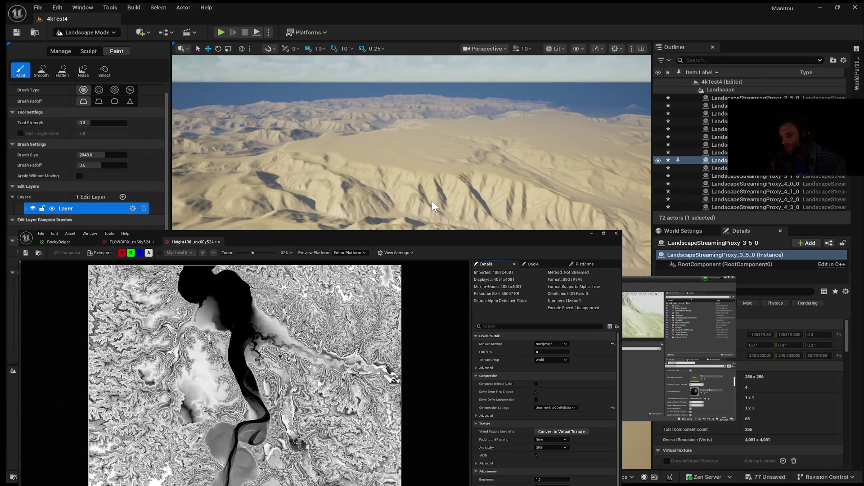
{"action": "scroll", "coordinate": [320, 383], "scroll_direction": "down", "scroll_amount": 2}
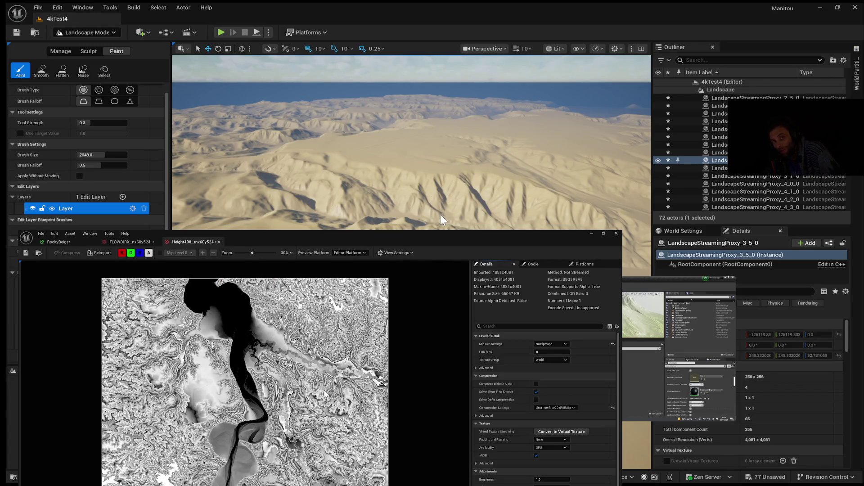
{"action": "scroll", "coordinate": [263, 393], "scroll_direction": "up", "scroll_amount": 2}
{"action": "scroll", "coordinate": [262, 392], "scroll_direction": "up", "scroll_amount": 8}
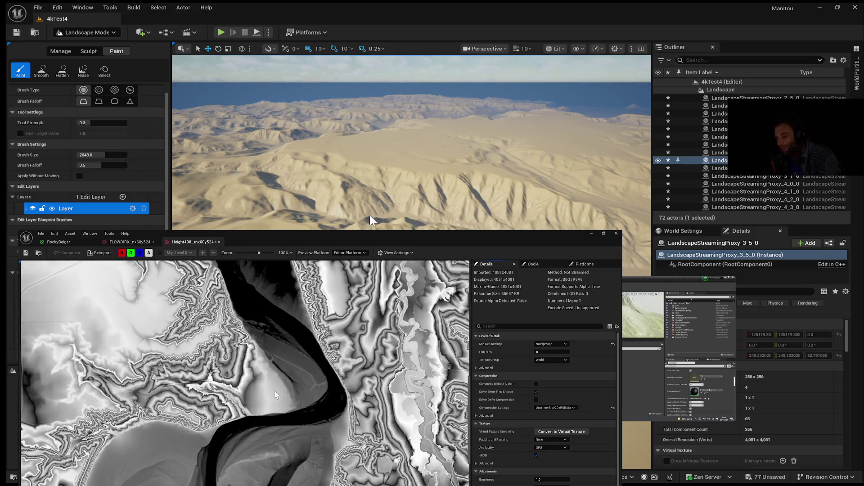
{"action": "scroll", "coordinate": [290, 350], "scroll_direction": "down", "scroll_amount": 1}
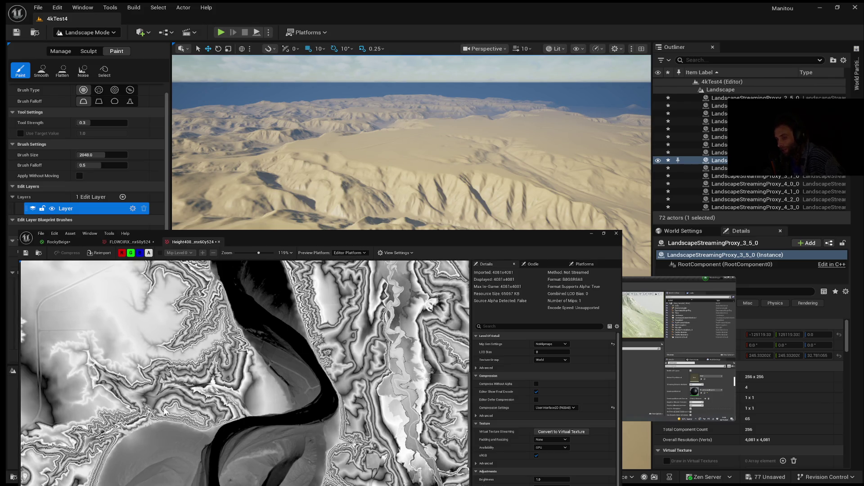
{"action": "scroll", "coordinate": [125, 437], "scroll_direction": "down", "scroll_amount": 3}
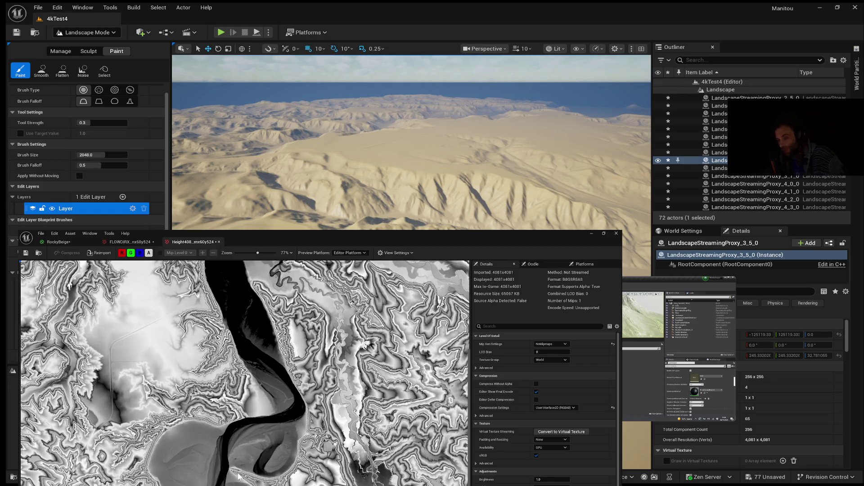
{"action": "scroll", "coordinate": [288, 414], "scroll_direction": "down", "scroll_amount": 5}
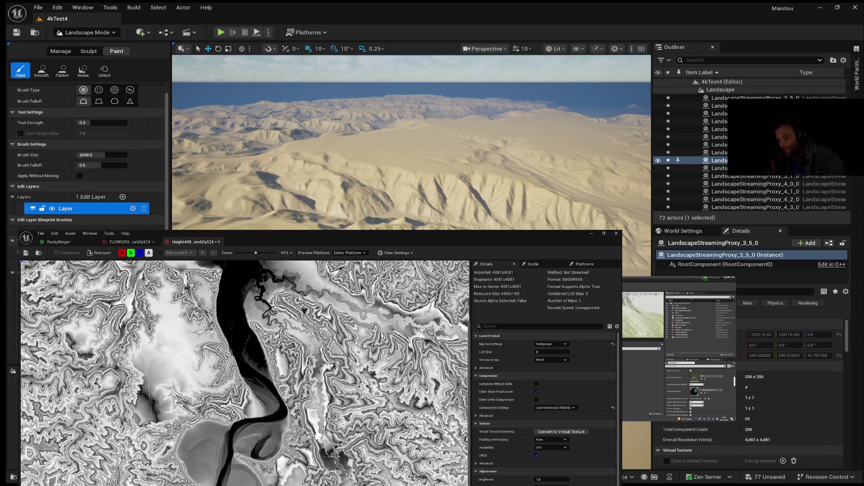
{"action": "scroll", "coordinate": [277, 464], "scroll_direction": "up", "scroll_amount": 3}
{"action": "scroll", "coordinate": [260, 461], "scroll_direction": "down", "scroll_amount": 1}
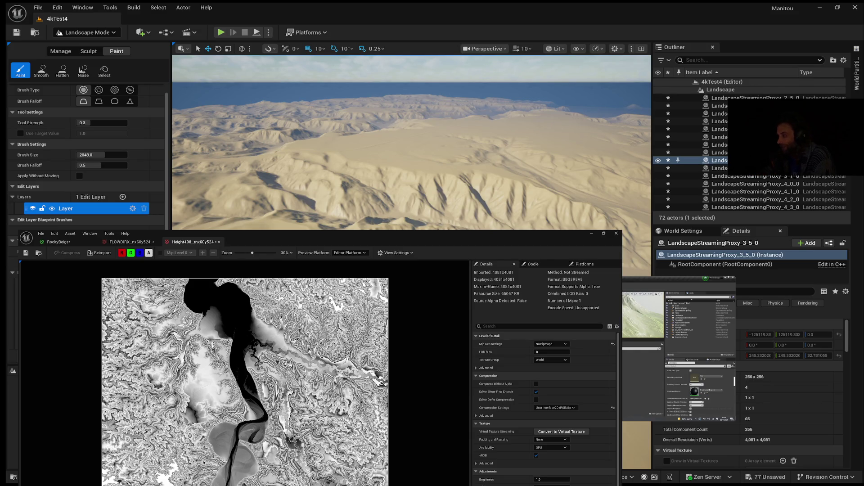
Switch between the RockyBeige graph and FLOWDIRX texture tabs, zooming the flow texture preview.
{"action": "mouse_move", "coordinate": [625, 349]}
{"action": "left_click", "coordinate": [68, 241]}
{"action": "left_click", "coordinate": [102, 242]}
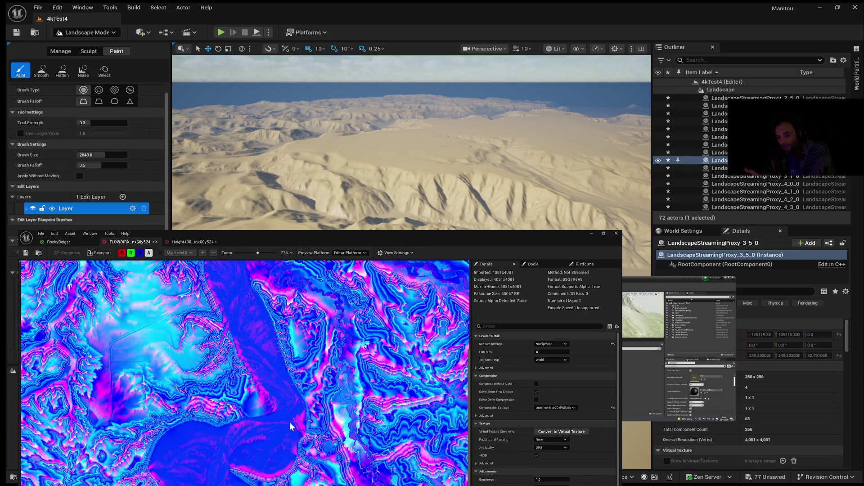
{"action": "scroll", "coordinate": [364, 406], "scroll_direction": "down", "scroll_amount": 5}
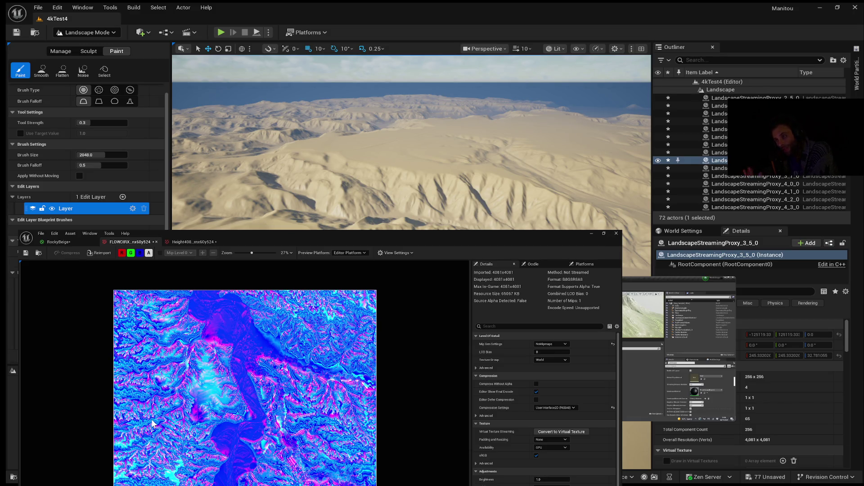
{"action": "scroll", "coordinate": [158, 400], "scroll_direction": "up", "scroll_amount": 1}
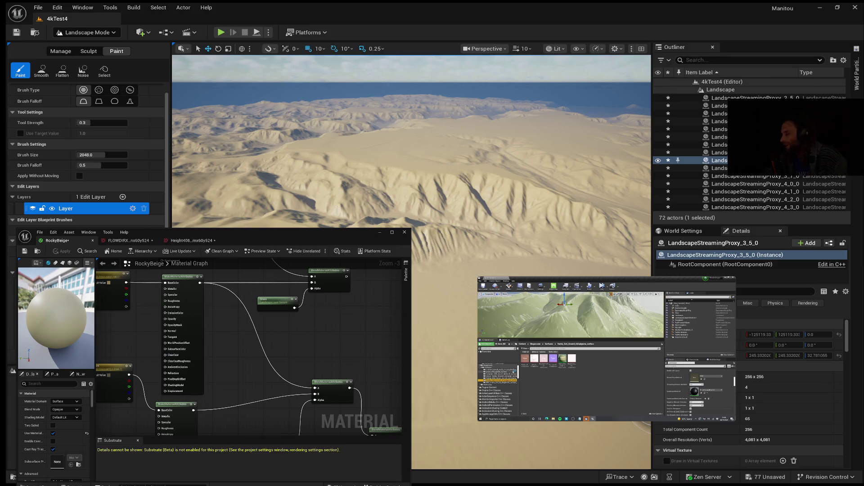
Pause the reference tutorial, then pause and resume it again to keep following along.
{"action": "mouse_move", "coordinate": [525, 383]}
{"action": "key", "text": "space"}
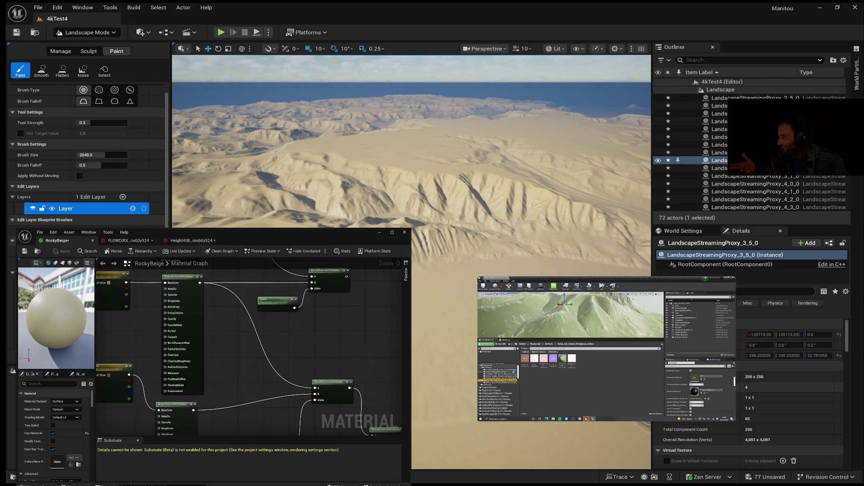
{"action": "mouse_move", "coordinate": [582, 325]}
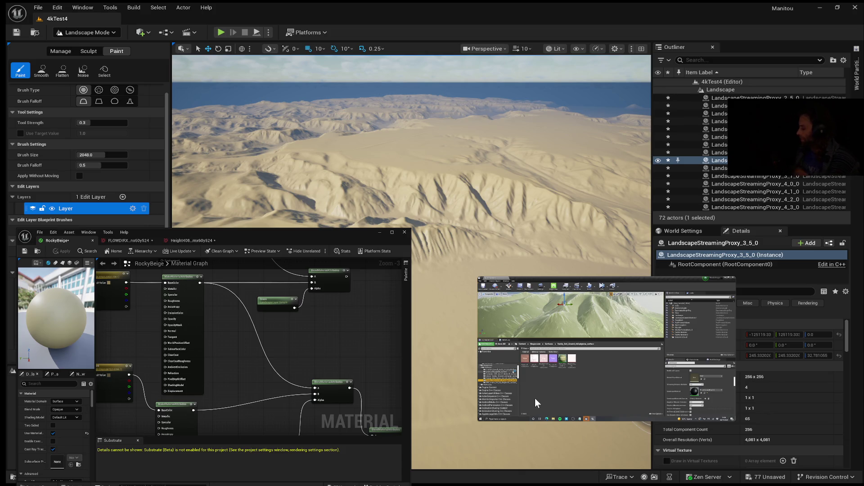
{"action": "left_click", "coordinate": [535, 398]}
{"action": "left_click", "coordinate": [607, 349]}
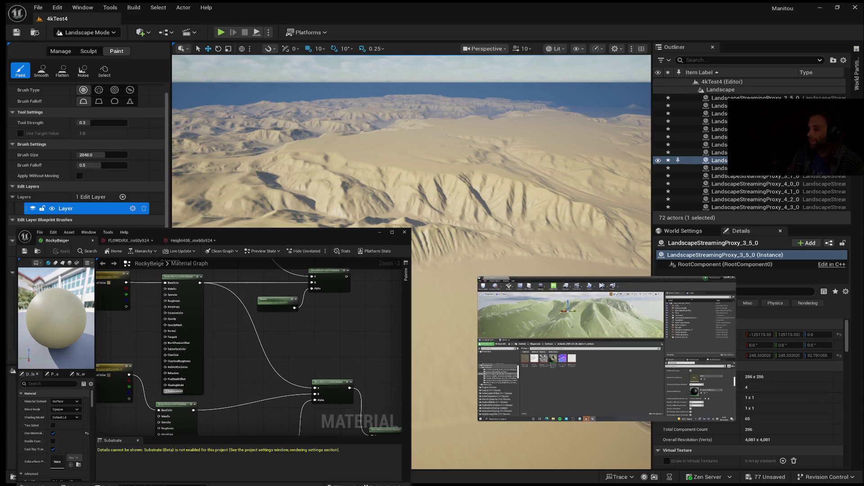
Pan the material graph to other nodes and resume the tutorial until the white cube appears.
{"action": "scroll", "coordinate": [247, 351], "scroll_direction": "down", "scroll_amount": 4}
{"action": "scroll", "coordinate": [216, 324], "scroll_direction": "up", "scroll_amount": 3}
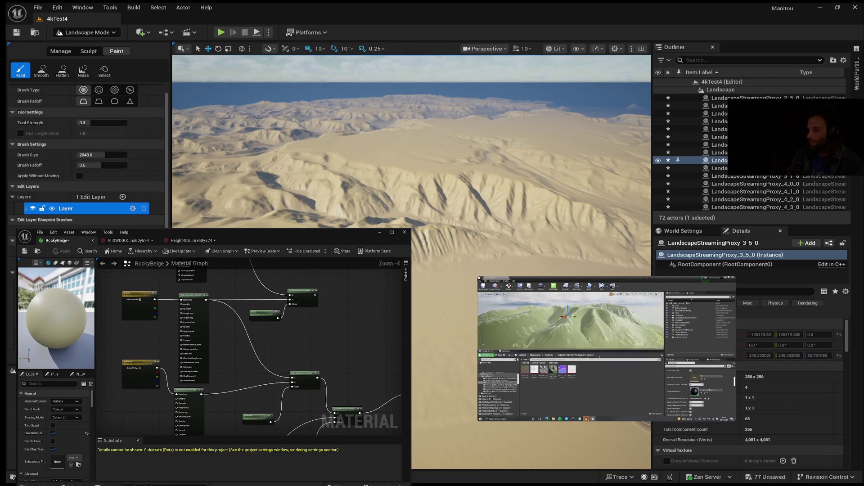
{"action": "left_click_drag", "start_coordinate": [215, 356], "coordinate": [255, 362]}
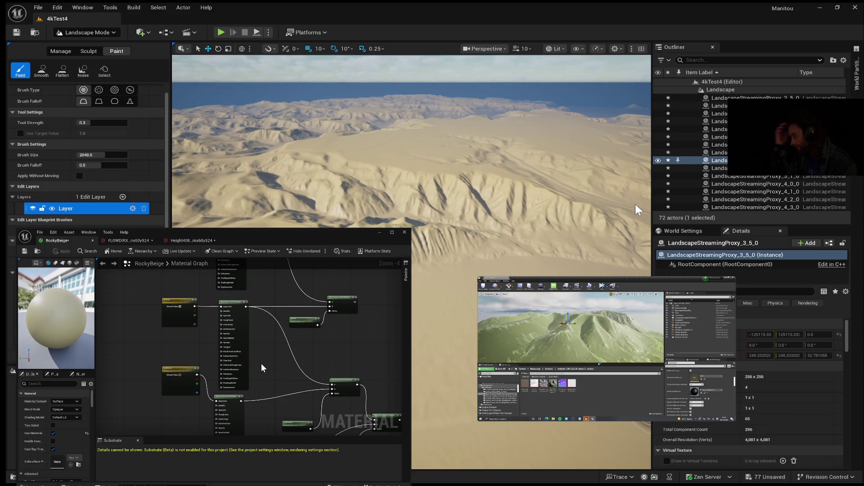
{"action": "mouse_move", "coordinate": [607, 349]}
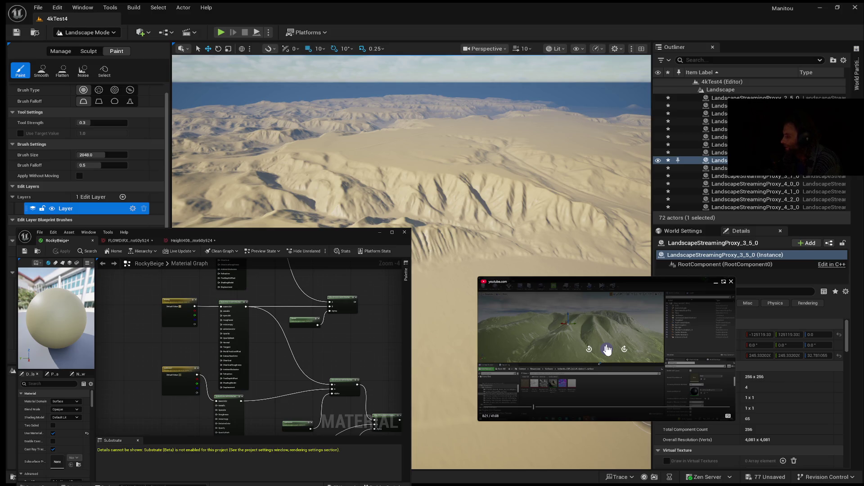
{"action": "left_click", "coordinate": [607, 349]}
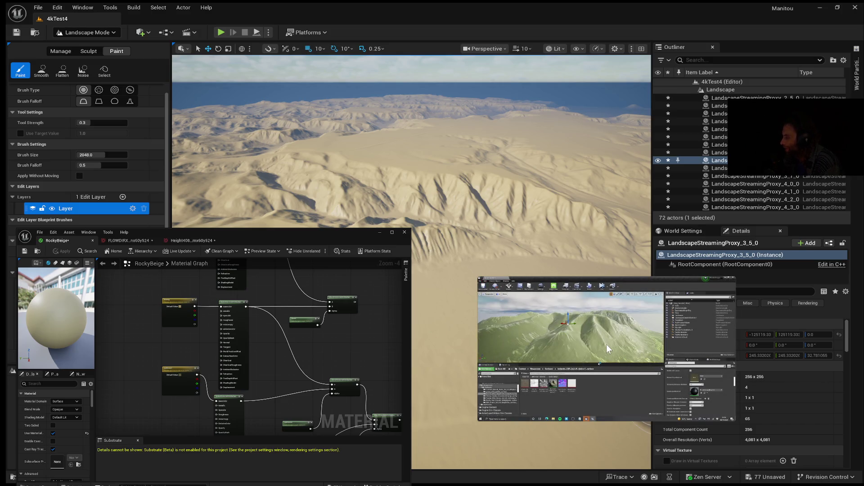
{"action": "left_click", "coordinate": [608, 350]}
{"action": "mouse_move", "coordinate": [569, 347]}
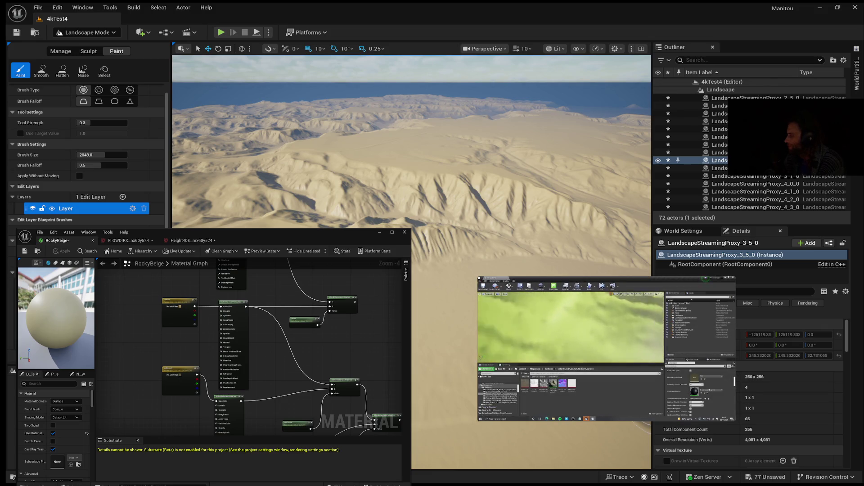
{"action": "mouse_move", "coordinate": [590, 335]}
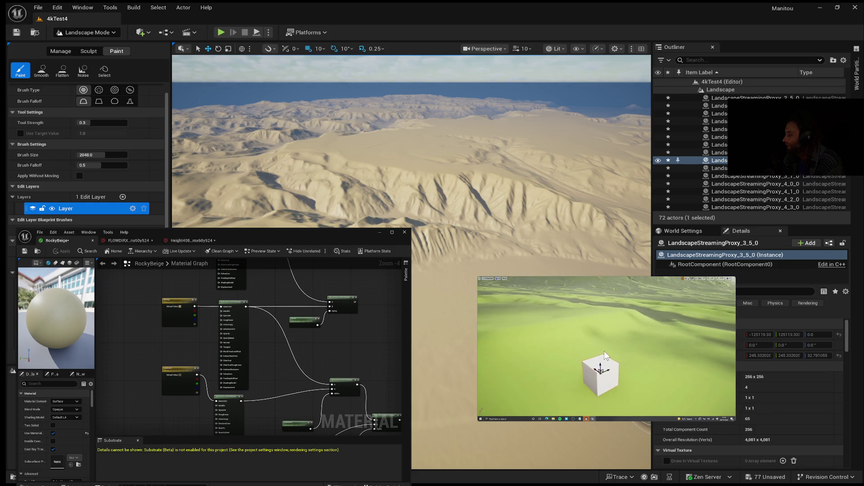
Pause the reference tutorial at 8:40, then resume it past 8:41.
{"action": "mouse_move", "coordinate": [604, 356]}
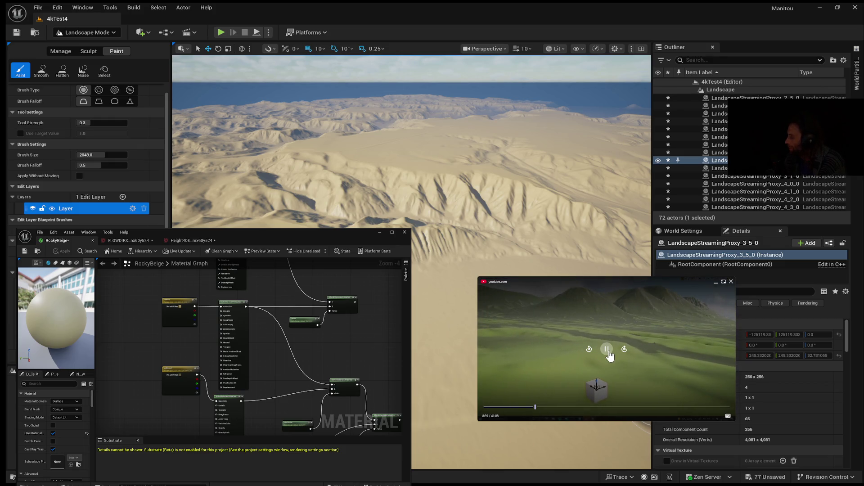
{"action": "left_click", "coordinate": [607, 350]}
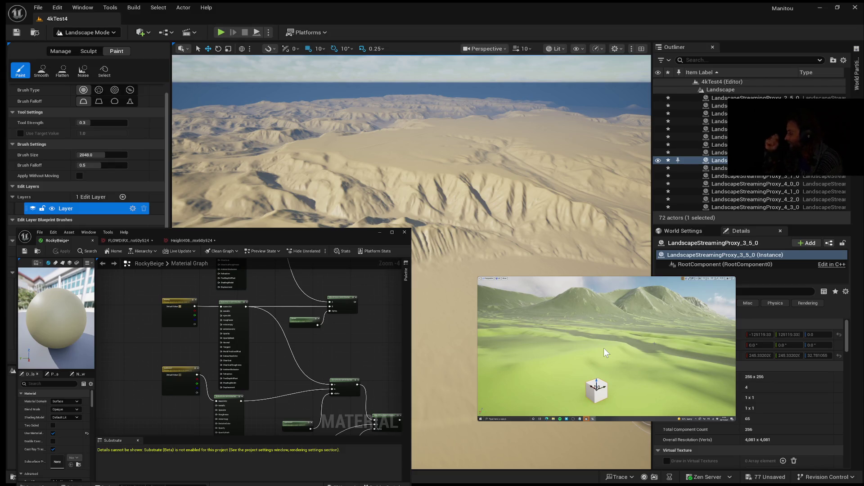
{"action": "mouse_move", "coordinate": [617, 355]}
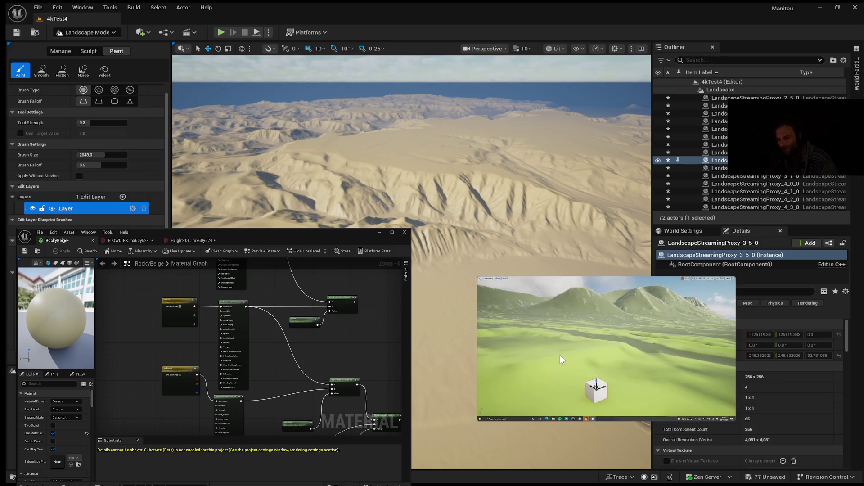
{"action": "left_click", "coordinate": [605, 353]}
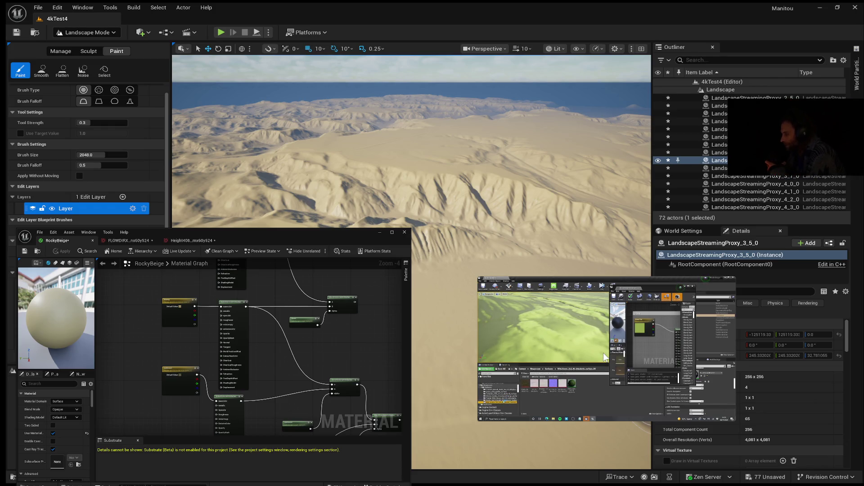
{"action": "mouse_move", "coordinate": [605, 351]}
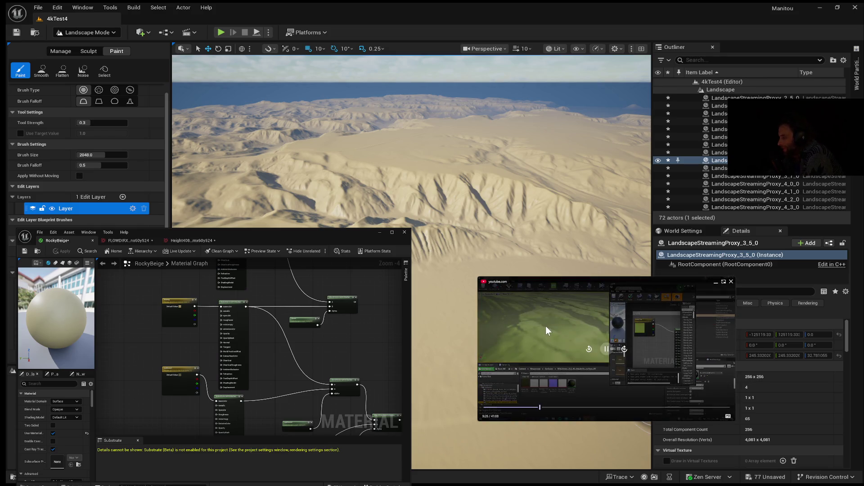
Pause the tutorial at 9:28, play a few more seconds, and pause it again.
{"action": "left_click", "coordinate": [606, 349]}
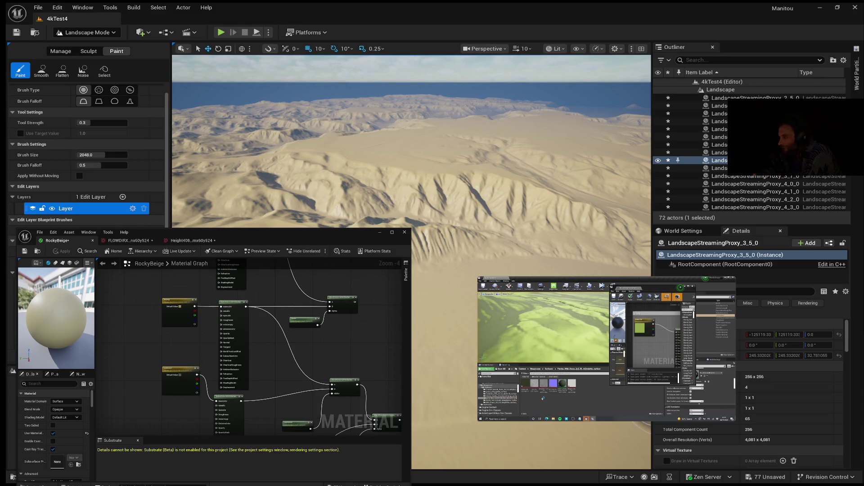
{"action": "mouse_move", "coordinate": [500, 335]}
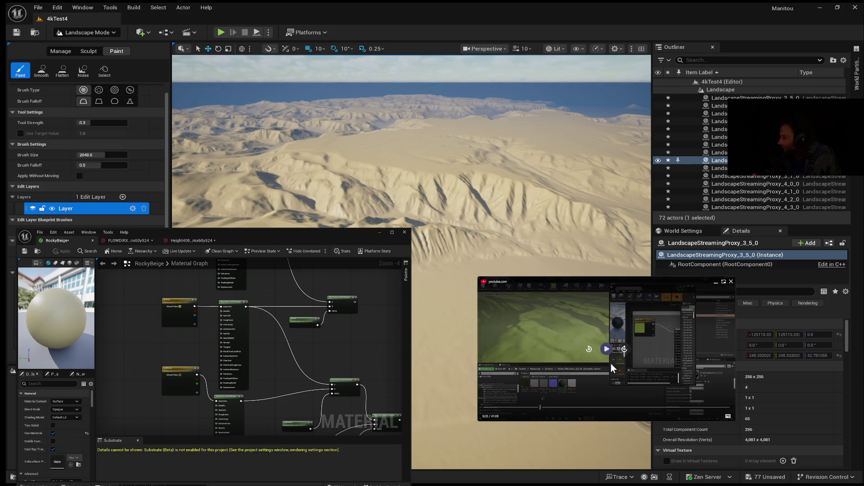
{"action": "left_click", "coordinate": [606, 349]}
{"action": "left_click", "coordinate": [605, 353]}
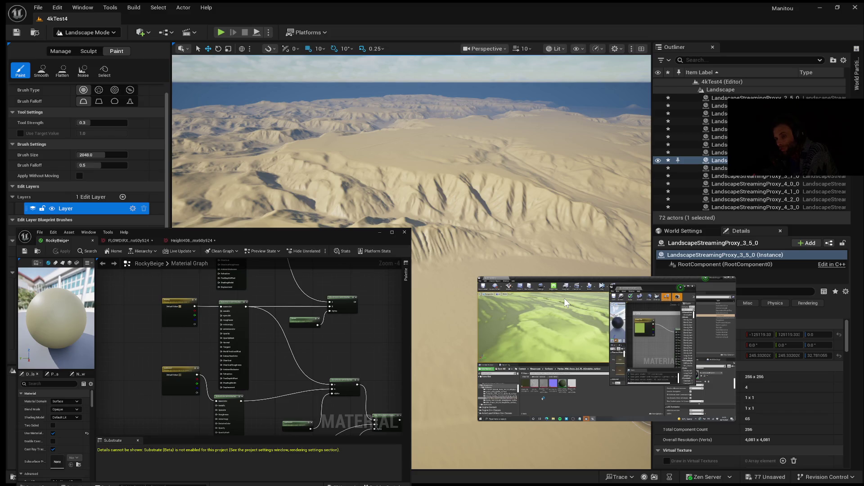
{"action": "mouse_move", "coordinate": [555, 312]}
Resume the reference tutorial, then rewind it ten seconds and replay that part.
{"action": "mouse_move", "coordinate": [582, 398]}
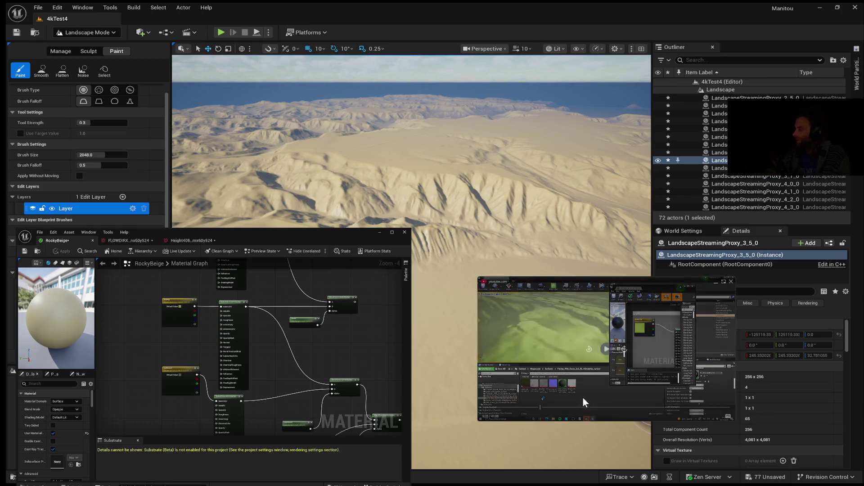
{"action": "left_click", "coordinate": [607, 350]}
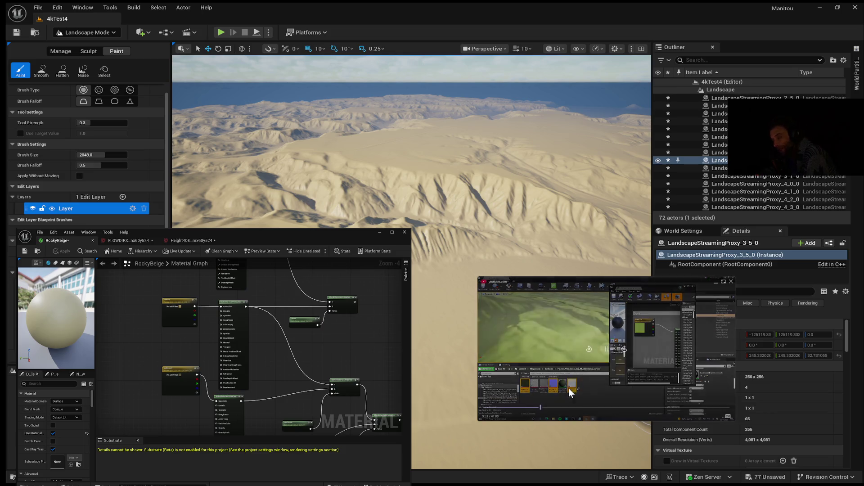
{"action": "left_click", "coordinate": [602, 348]}
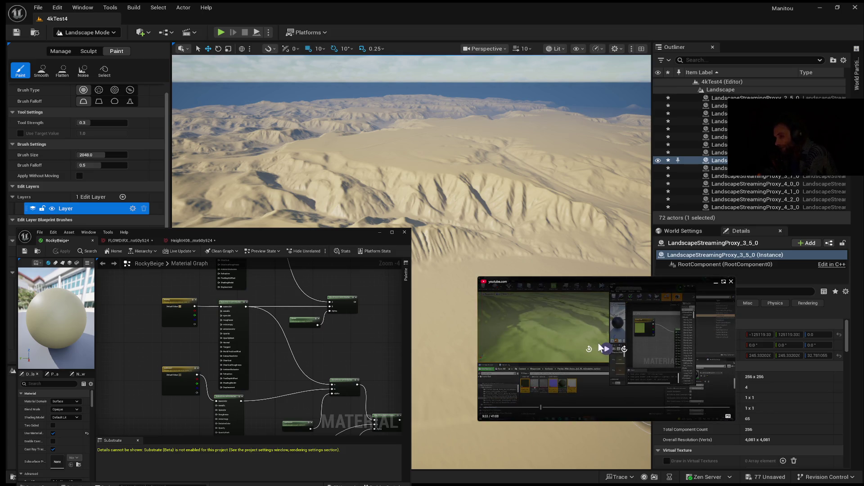
{"action": "left_click", "coordinate": [590, 351]}
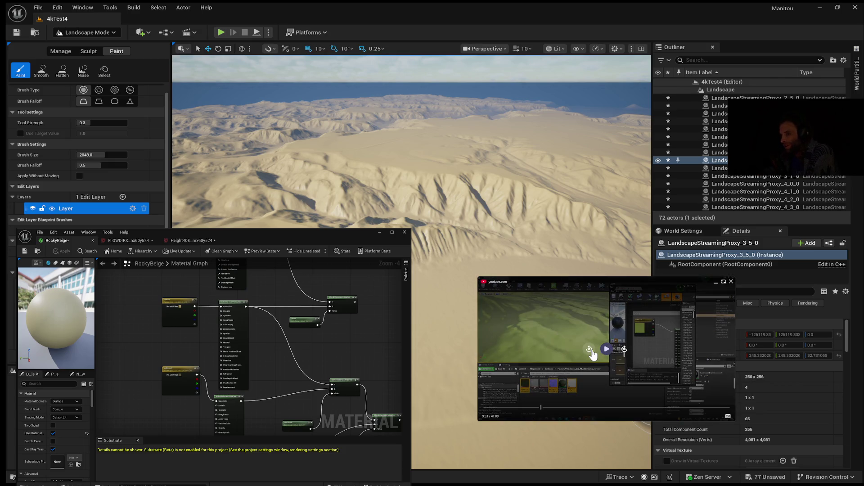
{"action": "left_click", "coordinate": [592, 353]}
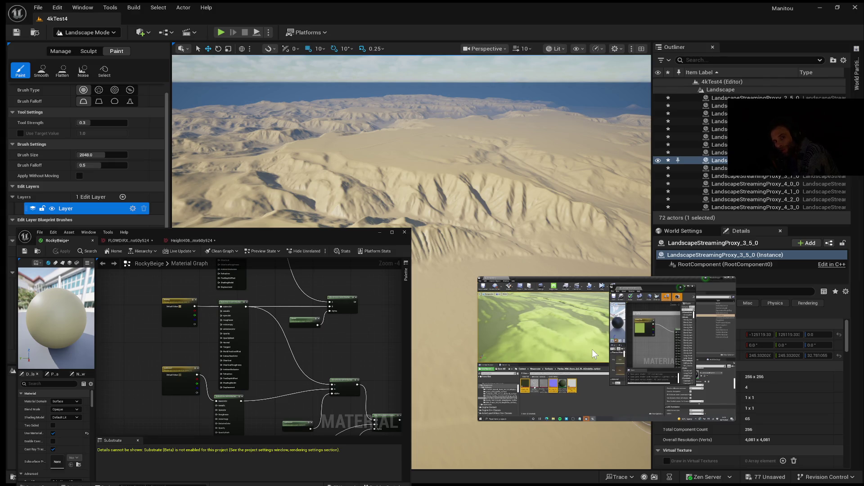
Pause and resume the tutorial until it passes the 10-minute mark with a grey checkered landscape.
{"action": "left_click", "coordinate": [584, 320]}
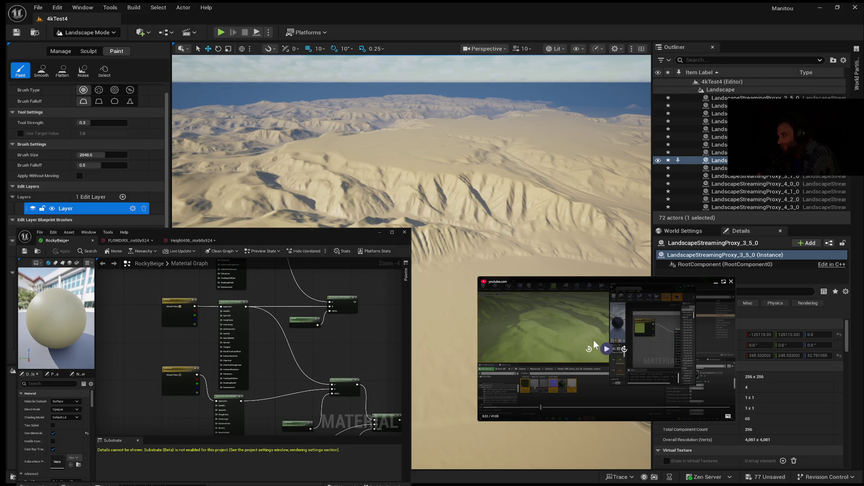
{"action": "left_click", "coordinate": [593, 340]}
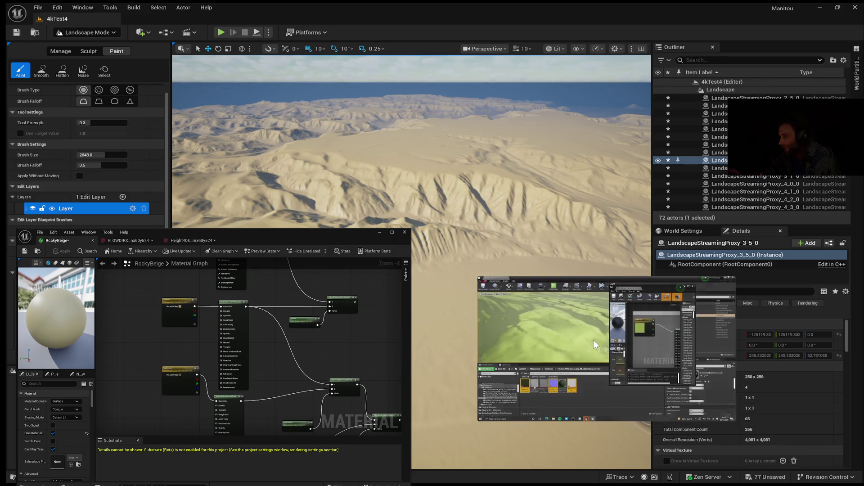
{"action": "left_click", "coordinate": [606, 356]}
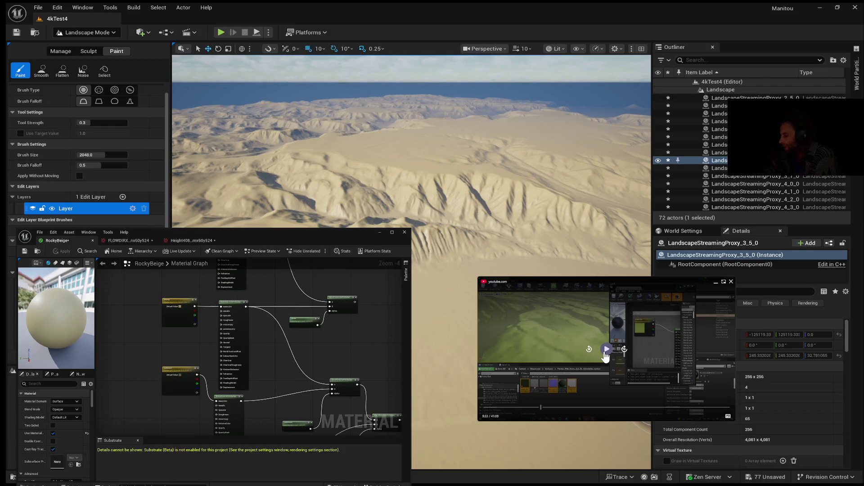
{"action": "left_click", "coordinate": [606, 355]}
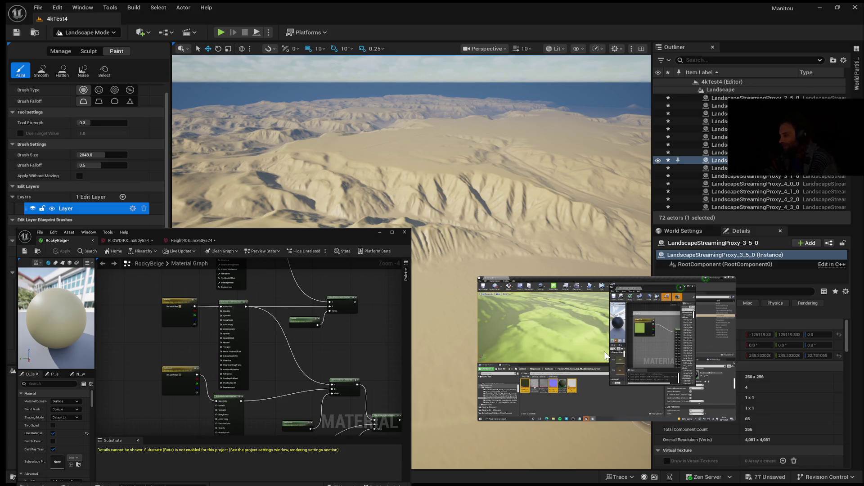
{"action": "mouse_move", "coordinate": [606, 358]}
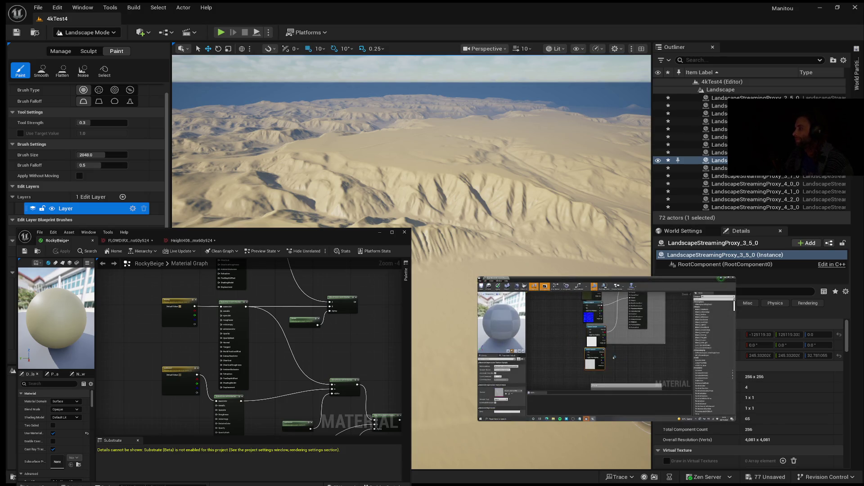
{"action": "mouse_move", "coordinate": [667, 367]}
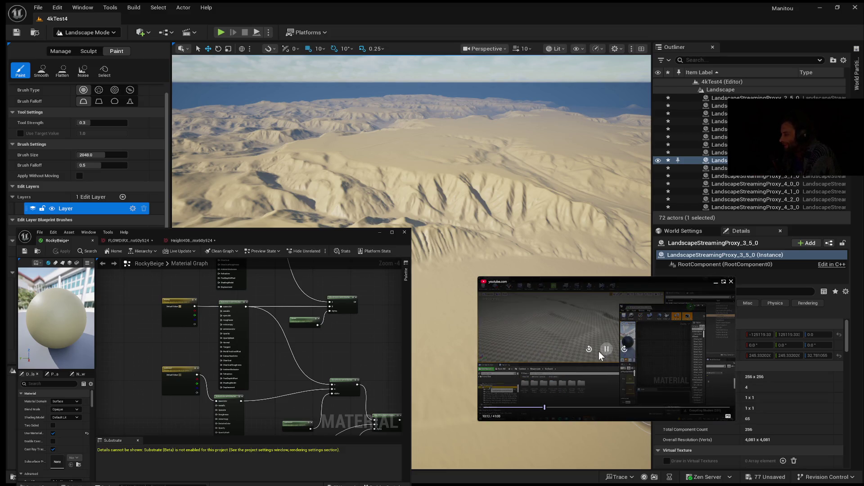
Enlarge the floating tutorial window and keep it playing through its material graph.
{"action": "left_click", "coordinate": [606, 351]}
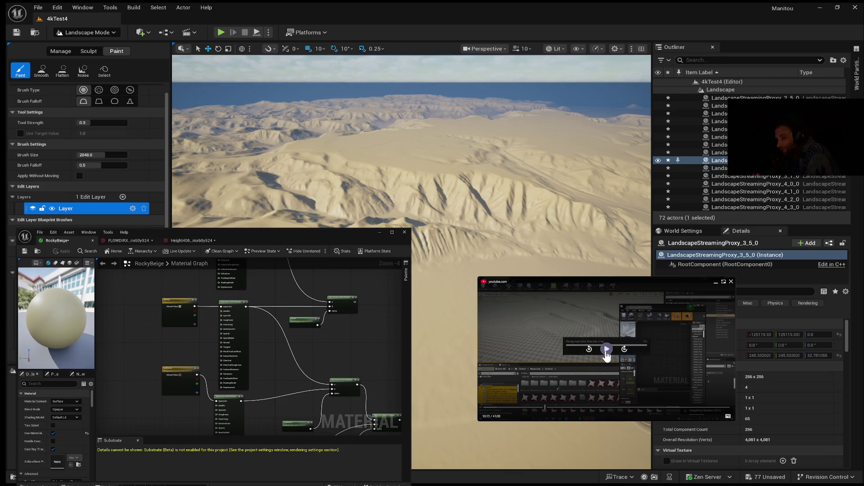
{"action": "left_click", "coordinate": [607, 350]}
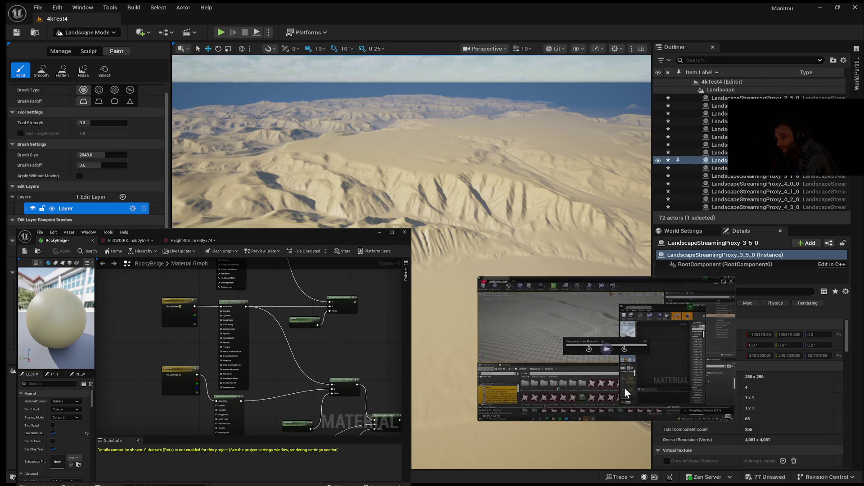
{"action": "left_click_drag", "start_coordinate": [480, 355], "coordinate": [480, 452]}
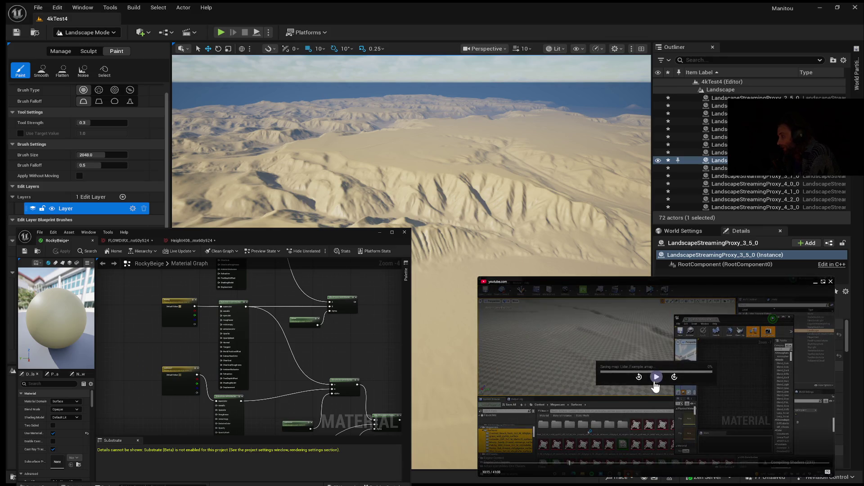
{"action": "left_click", "coordinate": [655, 381]}
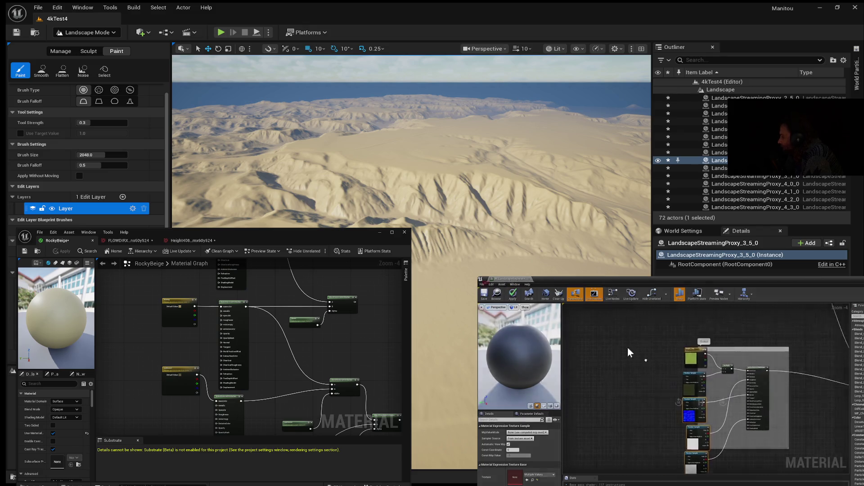
Continue the tutorial until its material graph gains a landscape coordinates node.
{"action": "mouse_move", "coordinate": [733, 422]}
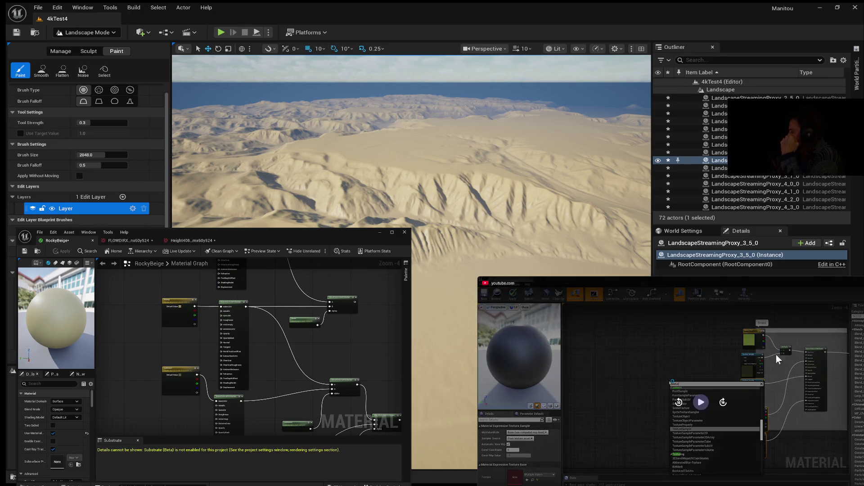
{"action": "left_click", "coordinate": [697, 405]}
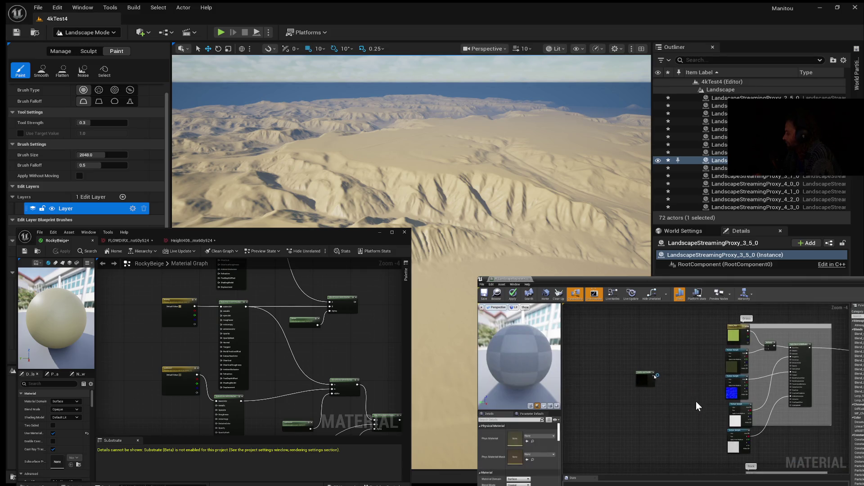
Pause the tutorial where the landscape coordinates node is wired into a texture sample's UVs.
{"action": "left_click", "coordinate": [701, 402]}
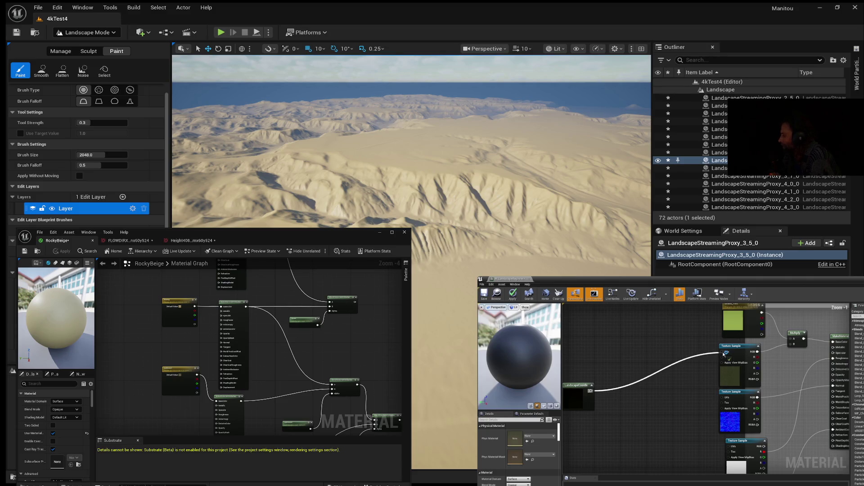
Let the tutorial play on past its Mapping_Scale and Multiply node setup.
{"action": "mouse_move", "coordinate": [720, 402]}
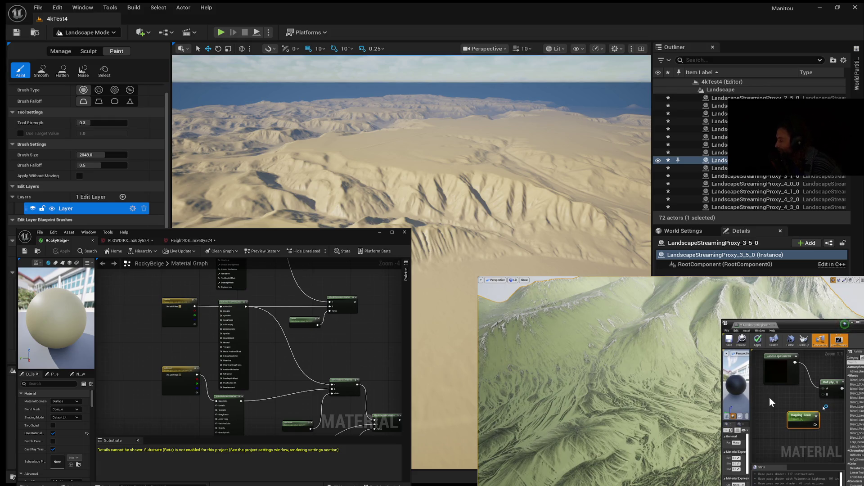
{"action": "mouse_move", "coordinate": [719, 407]}
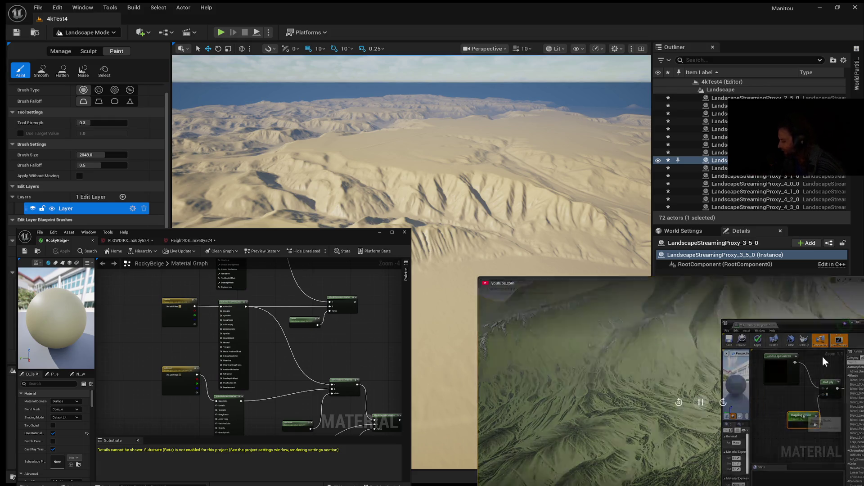
{"action": "left_click", "coordinate": [702, 402]}
{"action": "left_click", "coordinate": [700, 402]}
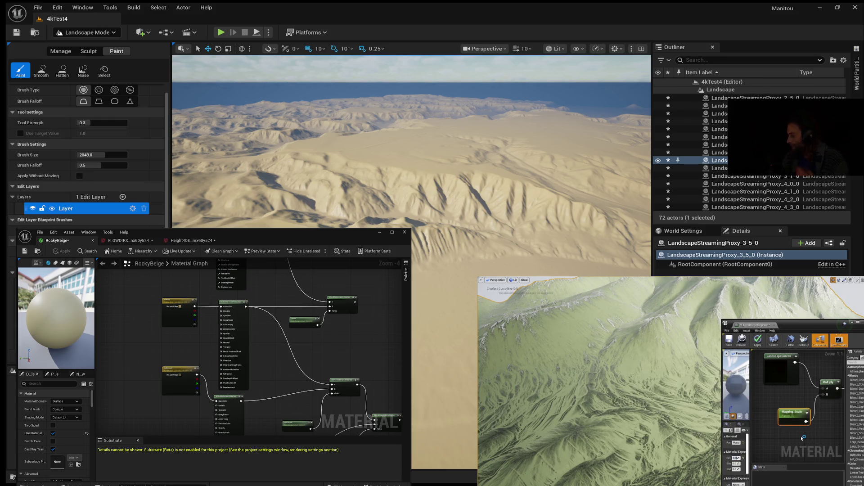
{"action": "scroll", "coordinate": [325, 405], "scroll_direction": "up", "scroll_amount": 1}
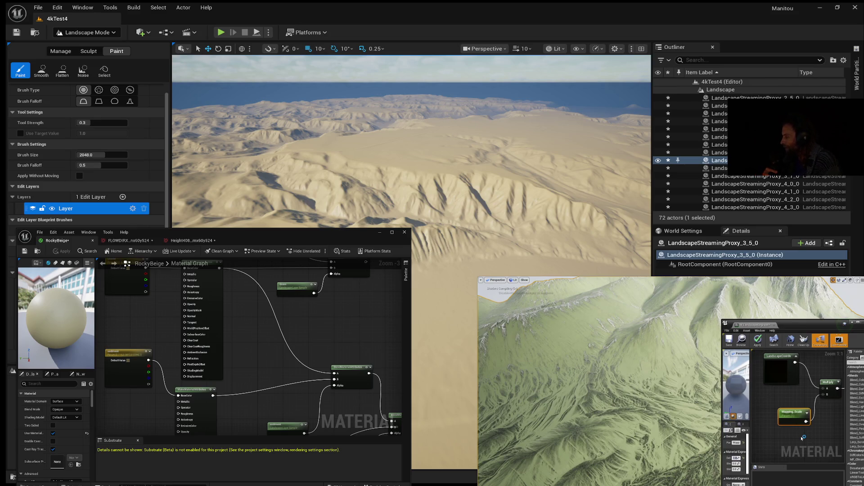
{"action": "mouse_move", "coordinate": [679, 442]}
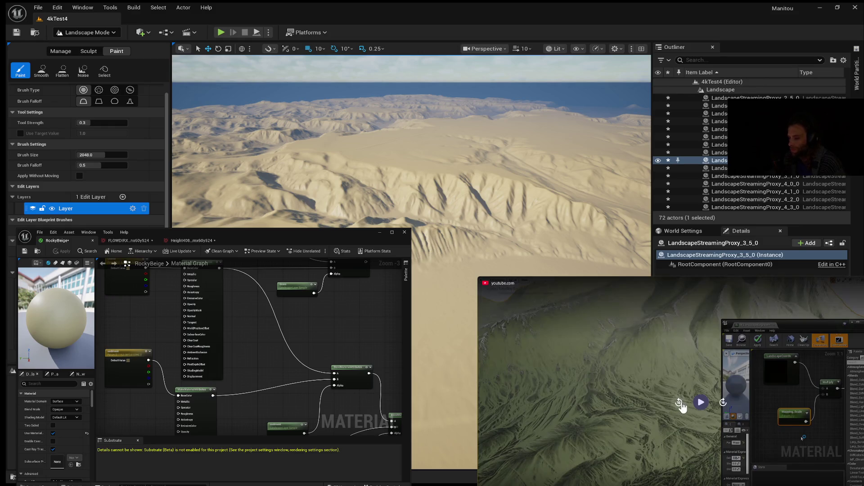
{"action": "left_click", "coordinate": [701, 404]}
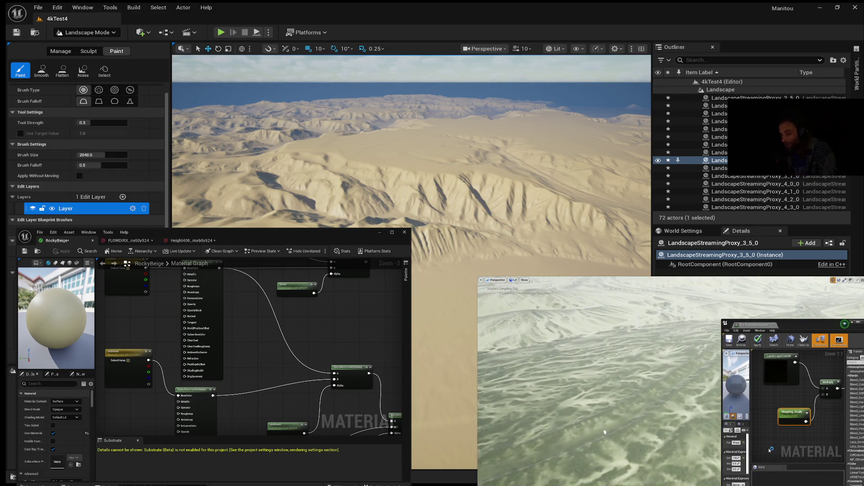
{"action": "left_click", "coordinate": [701, 403]}
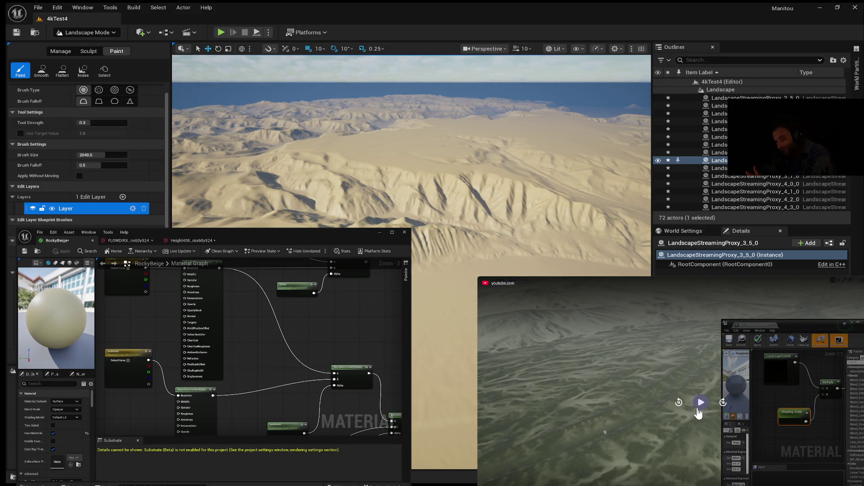
{"action": "left_click", "coordinate": [699, 407]}
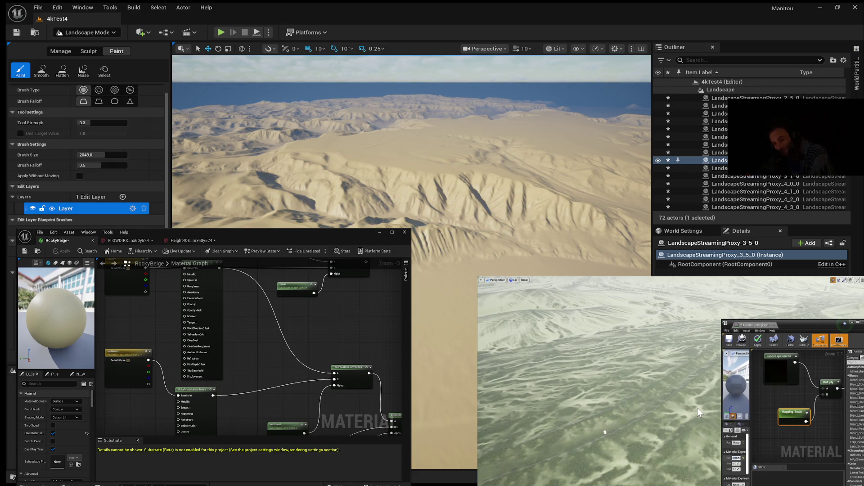